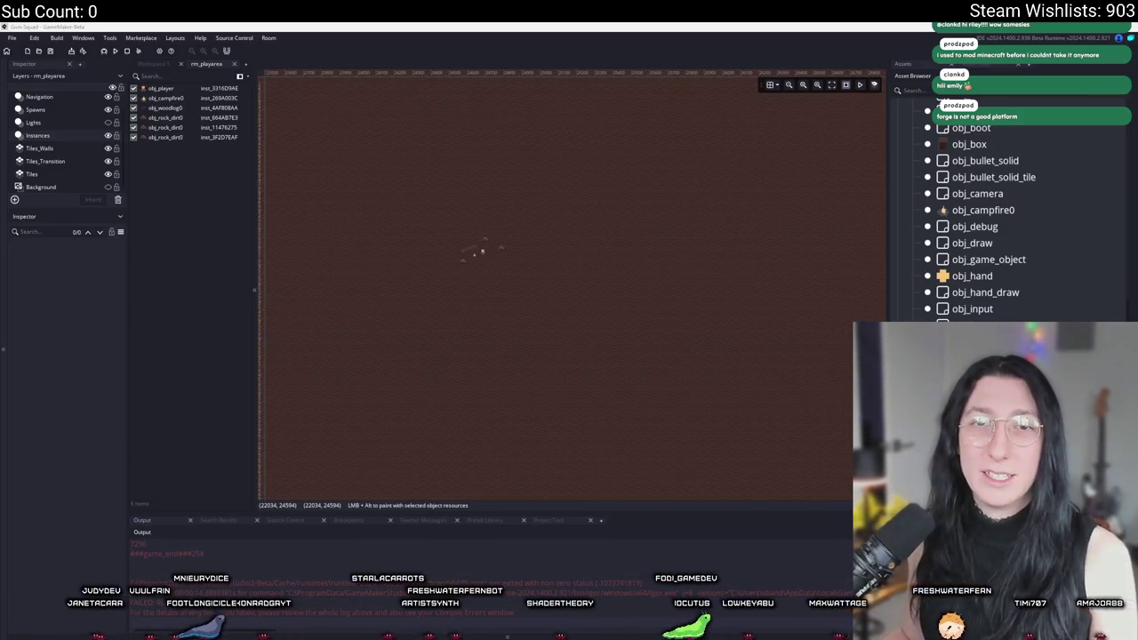
Check the YouTube notifications and pause the video linked from one of them
key(alt+Tab)
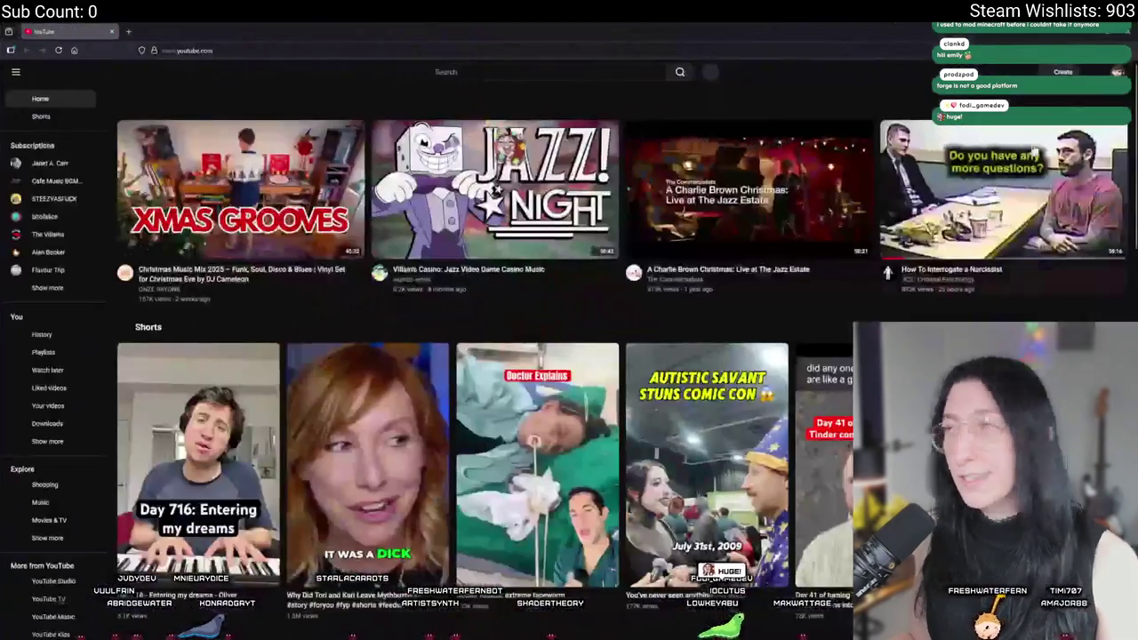
click(1092, 72)
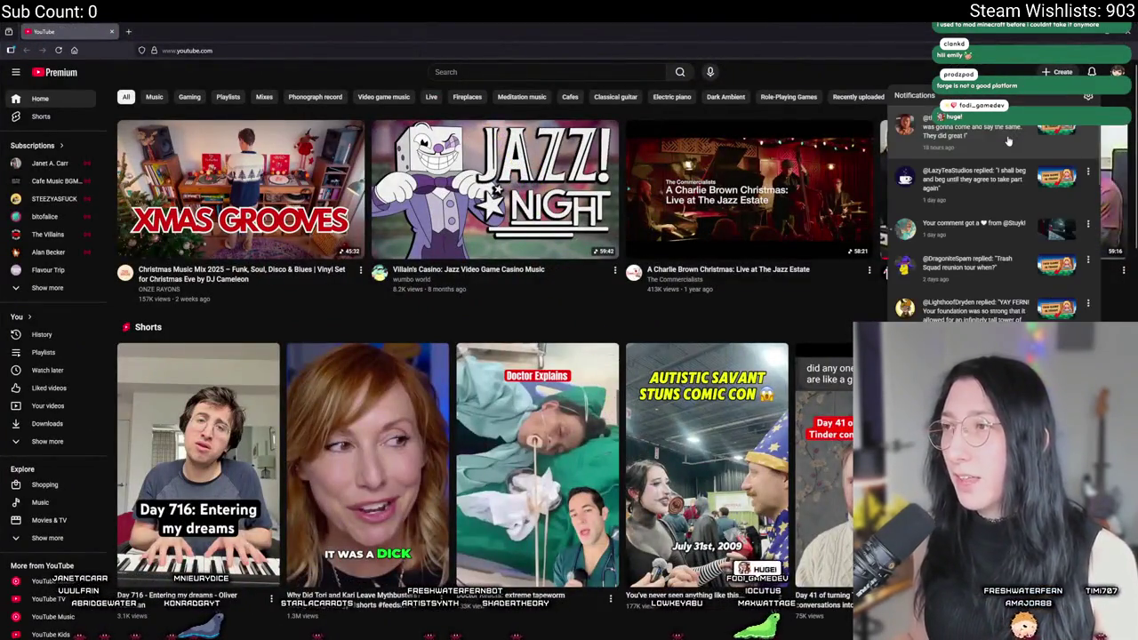
click(1008, 143)
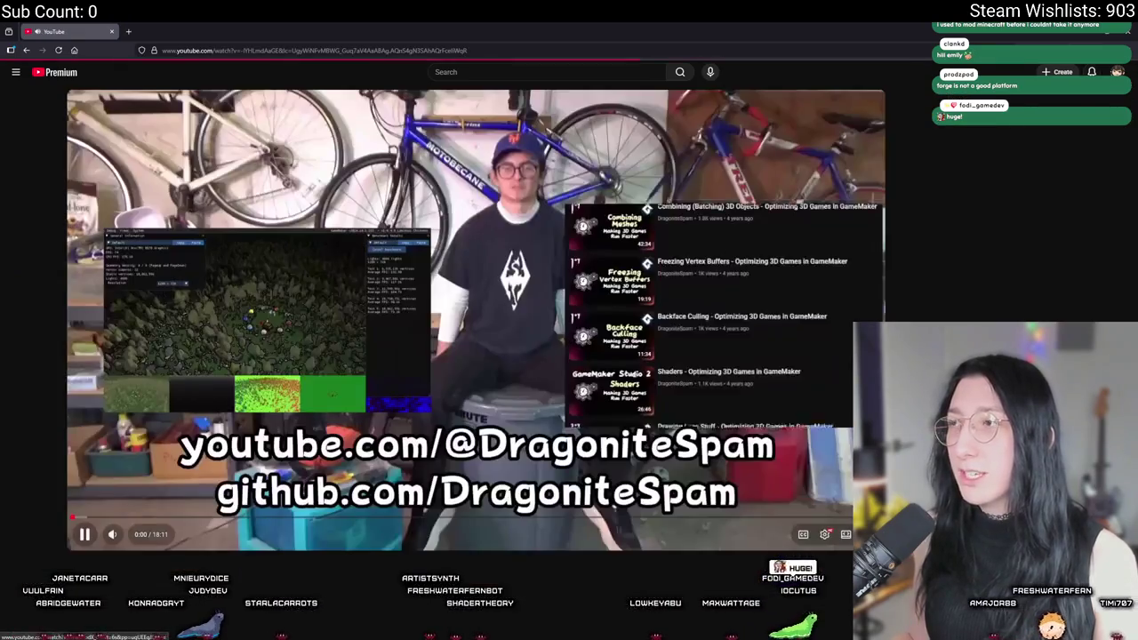
key(space)
click(1092, 72)
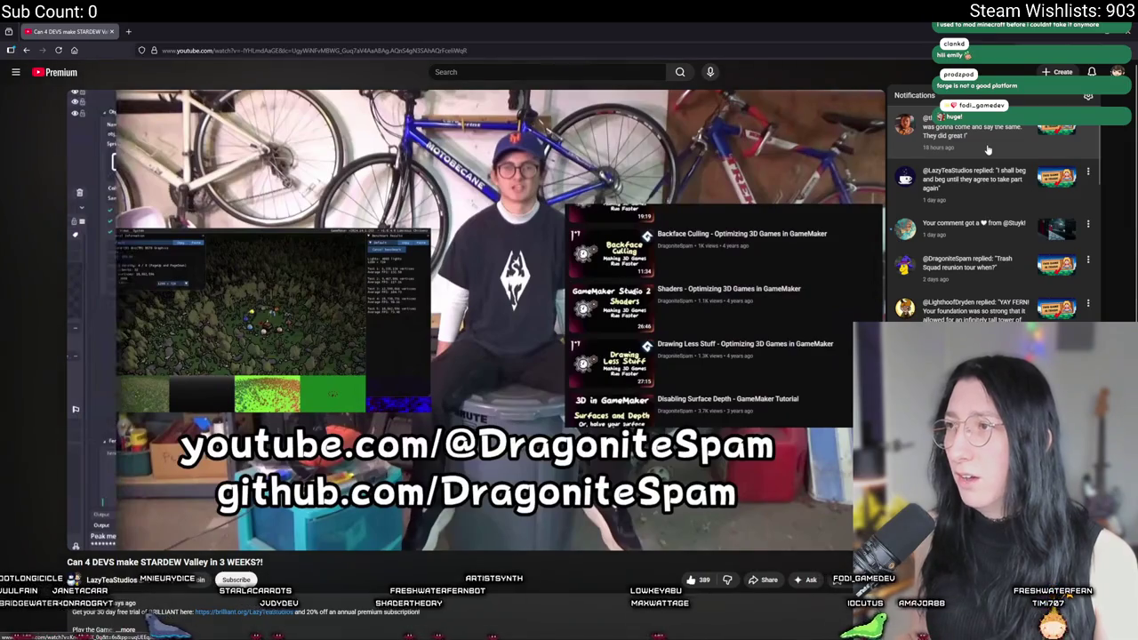
click(802, 39)
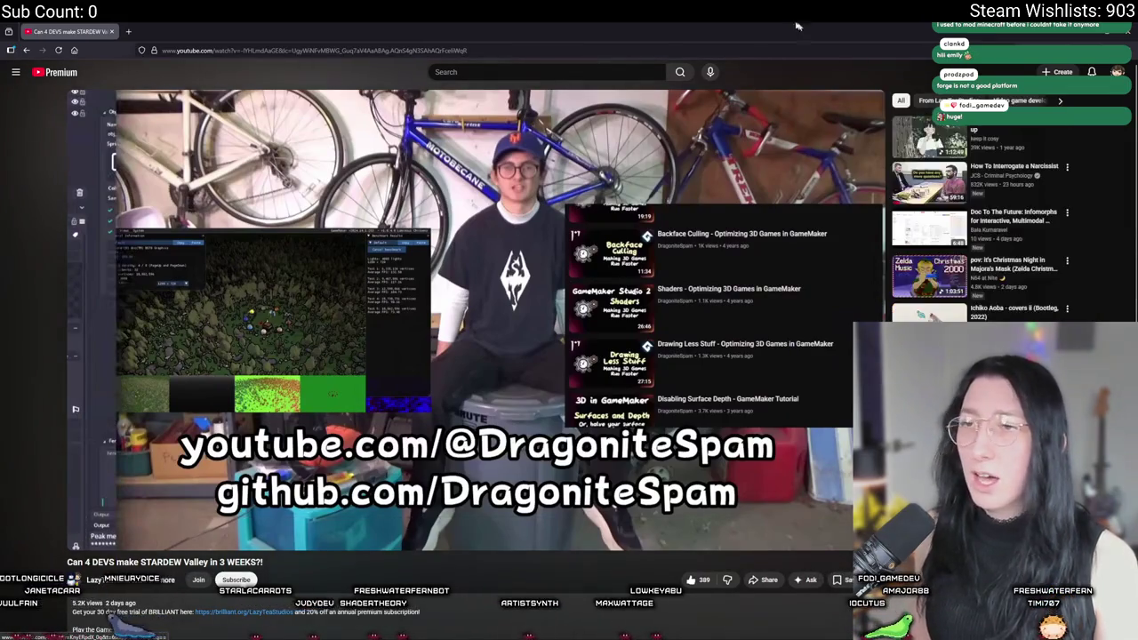
Go to YouTube Studio from the account menu
scroll(432, 386, down, 3)
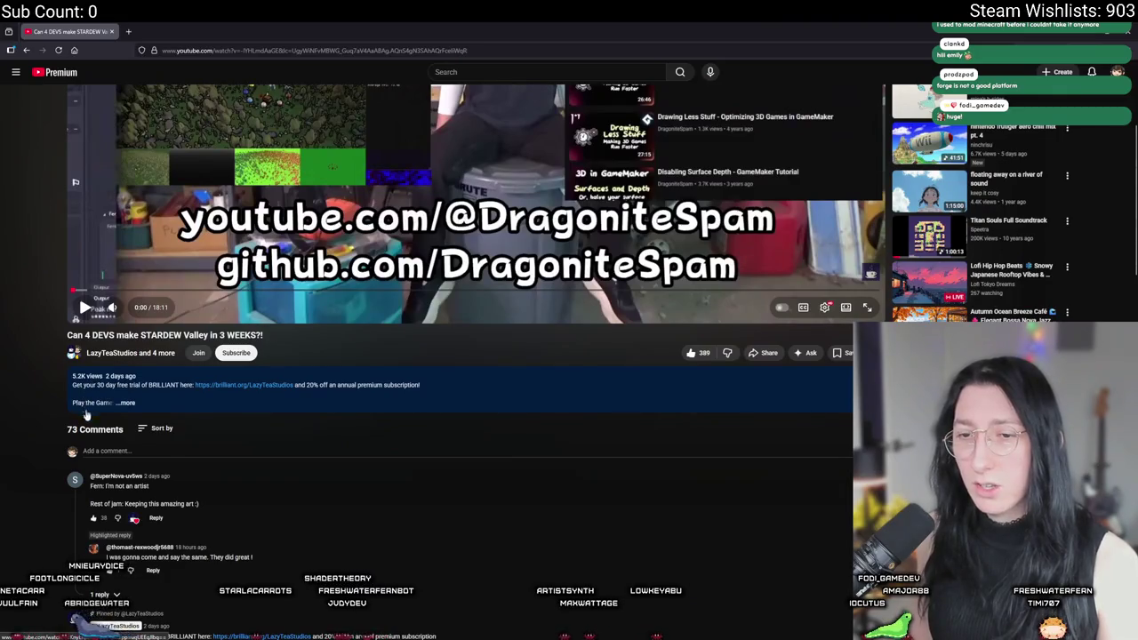
scroll(86, 409, down, 2)
scroll(86, 409, up, 5)
click(1118, 72)
click(1063, 208)
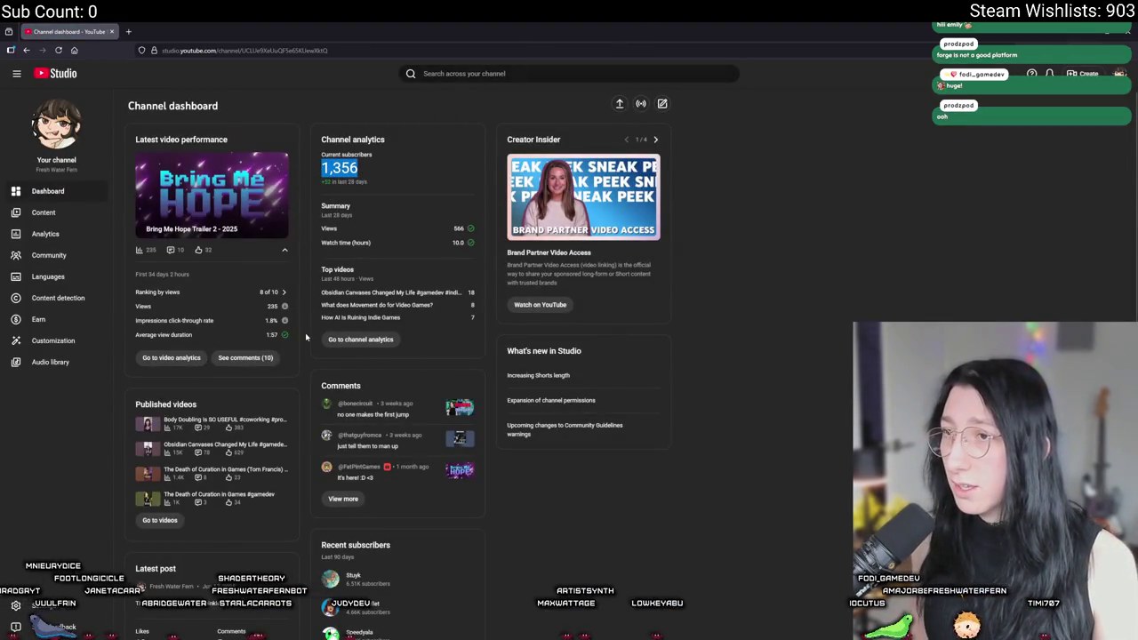
Clear the subscriber-count selection and return to GameMaker's rm_playarea room editor
click(436, 211)
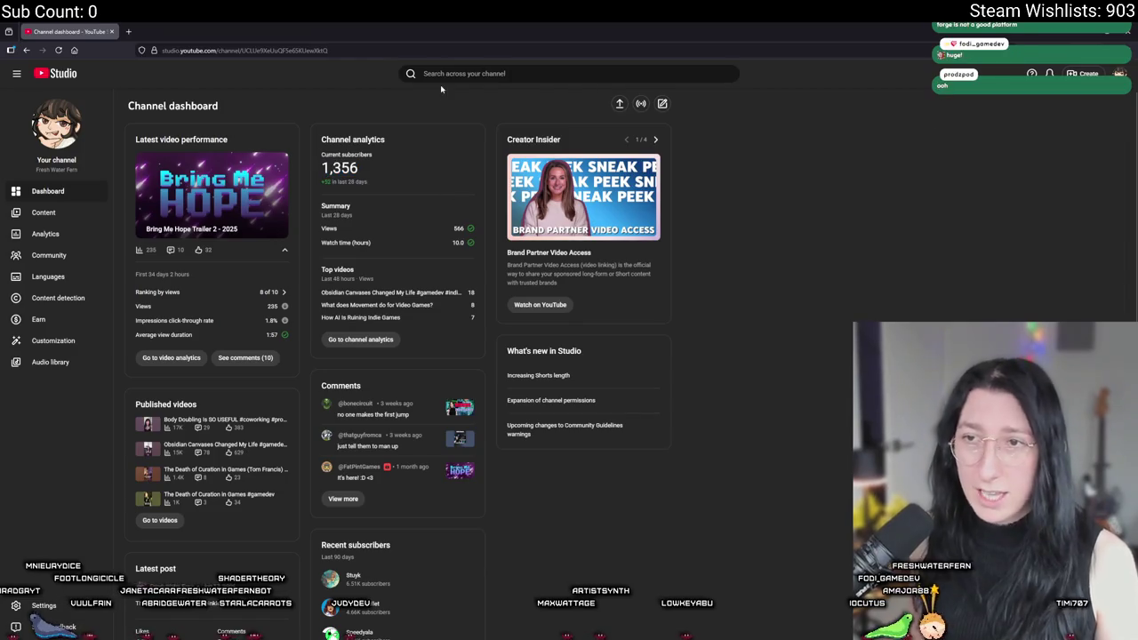
key(alt+Tab)
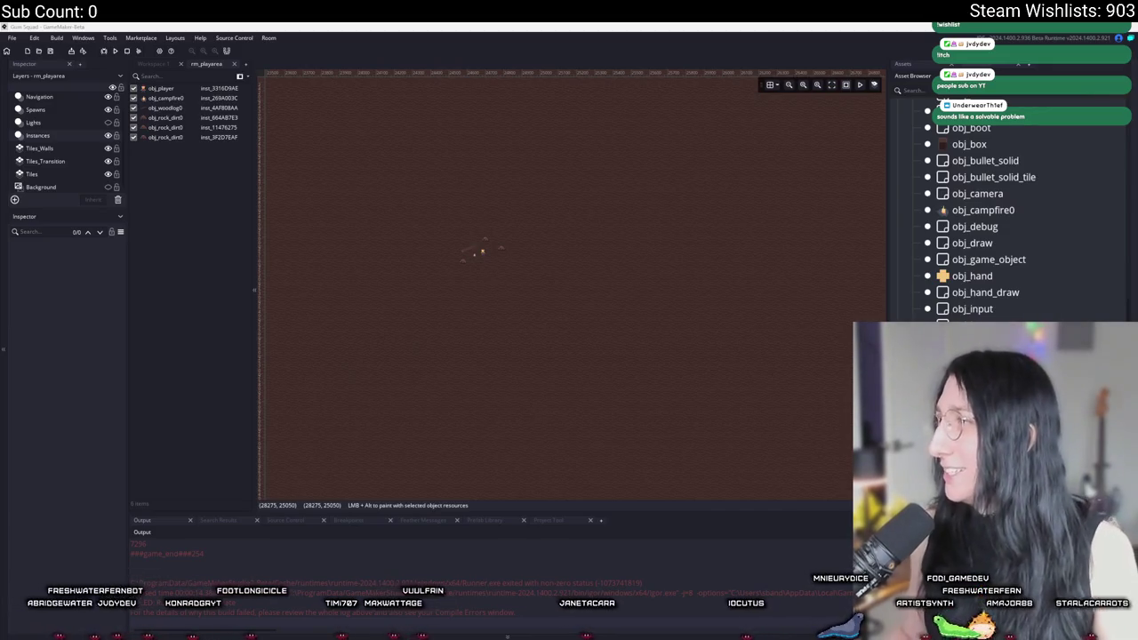
key(alt+Tab)
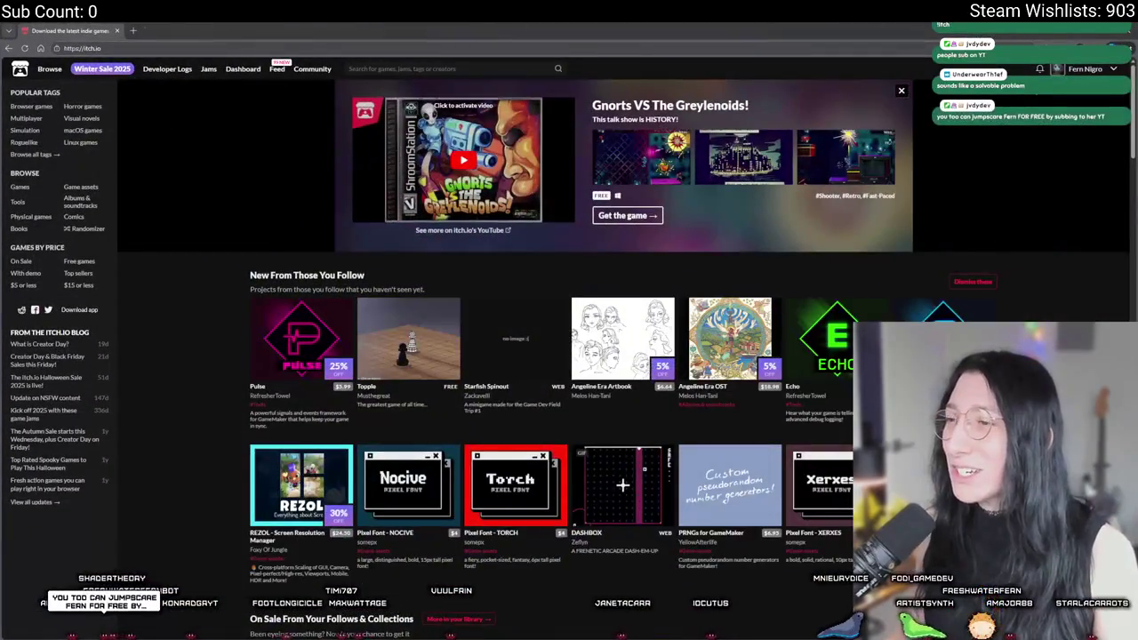
click(1039, 70)
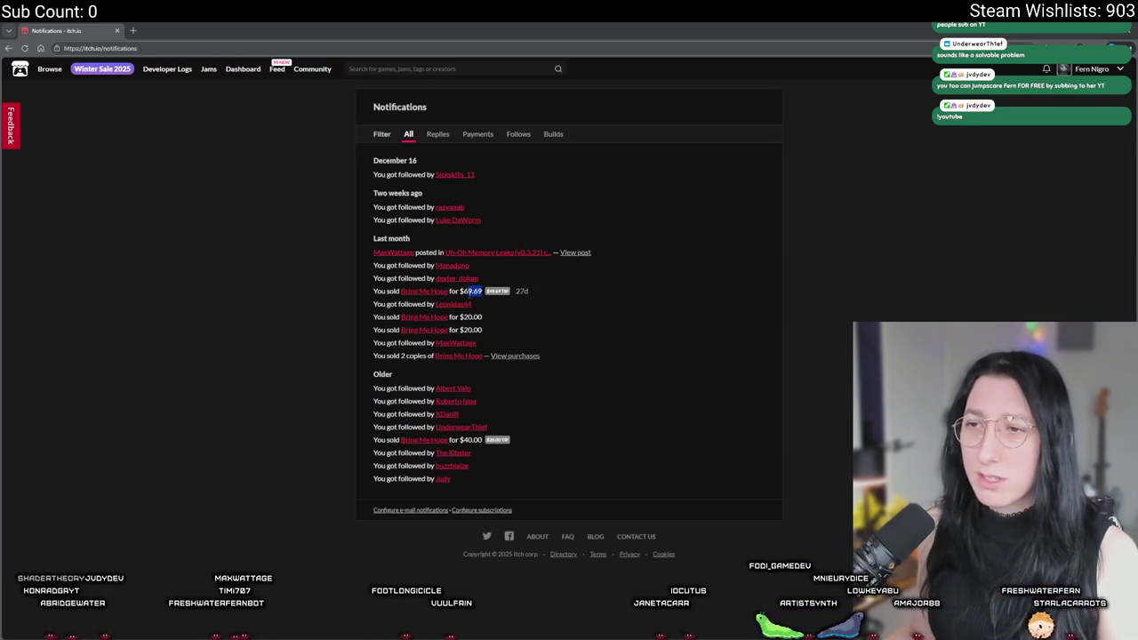
click(527, 315)
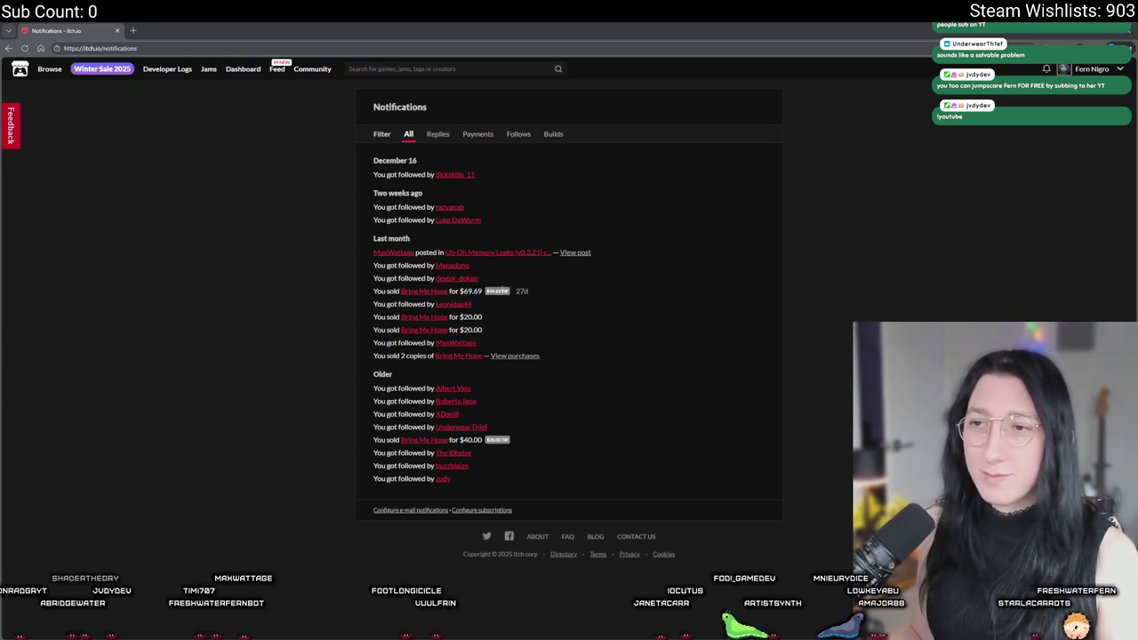
key(alt+Tab)
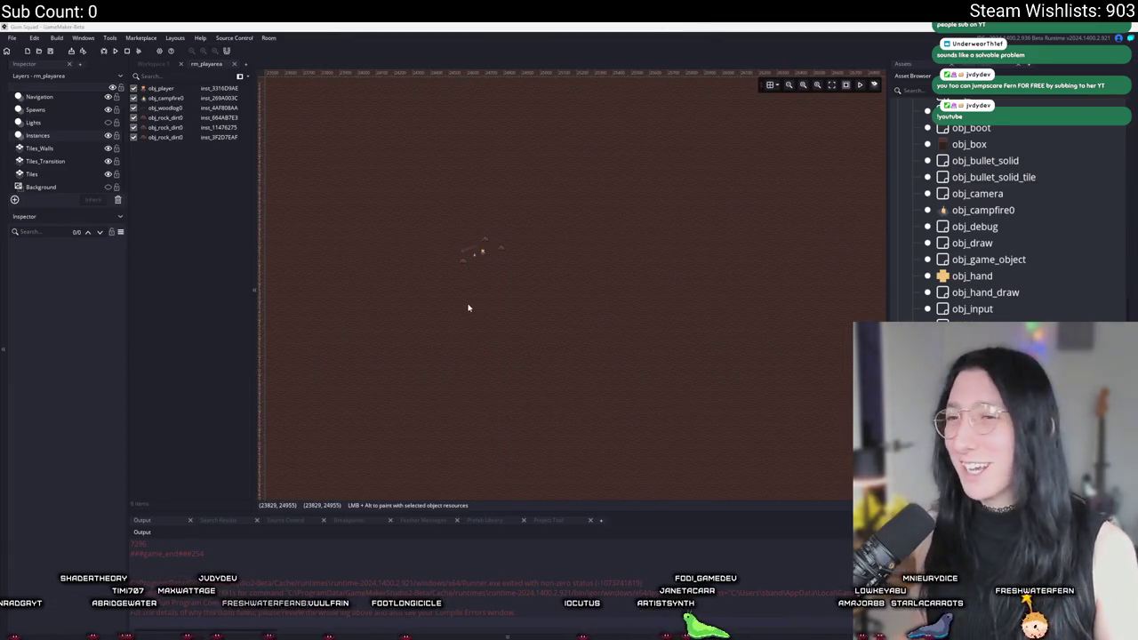
Zoom the rm_playarea canvas in on the player, campfire, log and rocks
scroll(508, 287, up, 2)
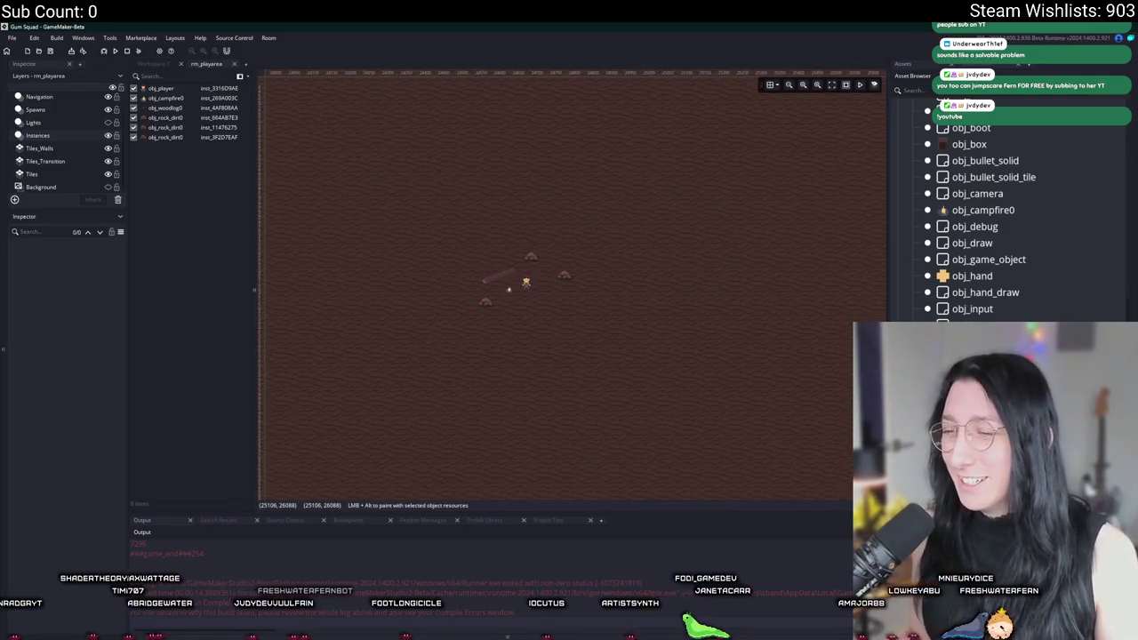
key(alt+Tab)
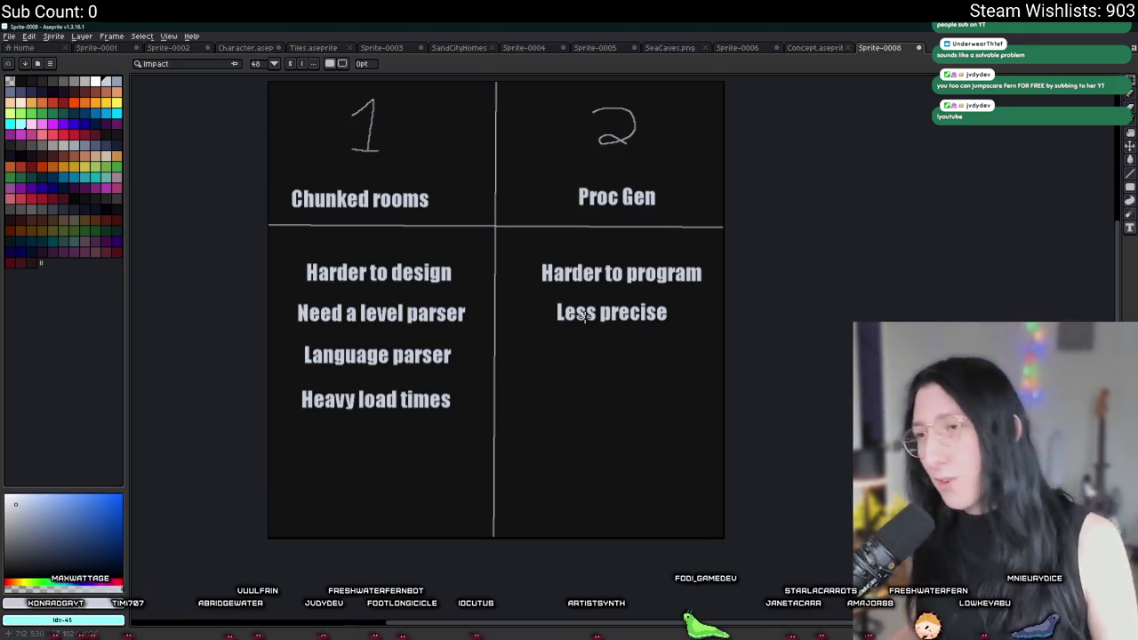
key(alt+Tab)
scroll(585, 322, up, 2)
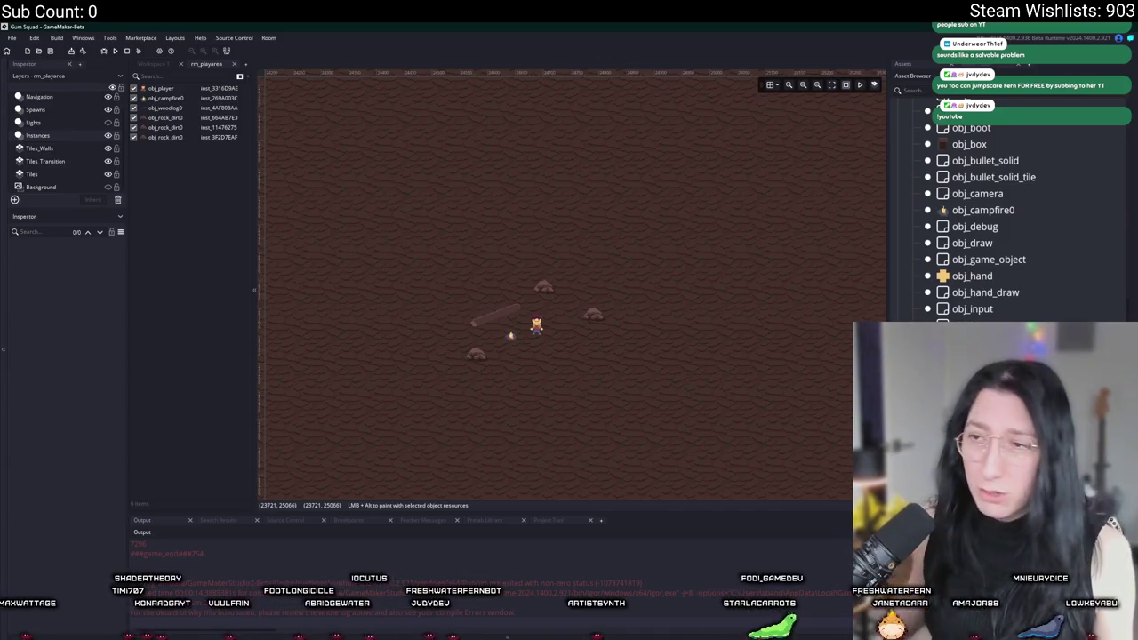
scroll(462, 374, up, 3)
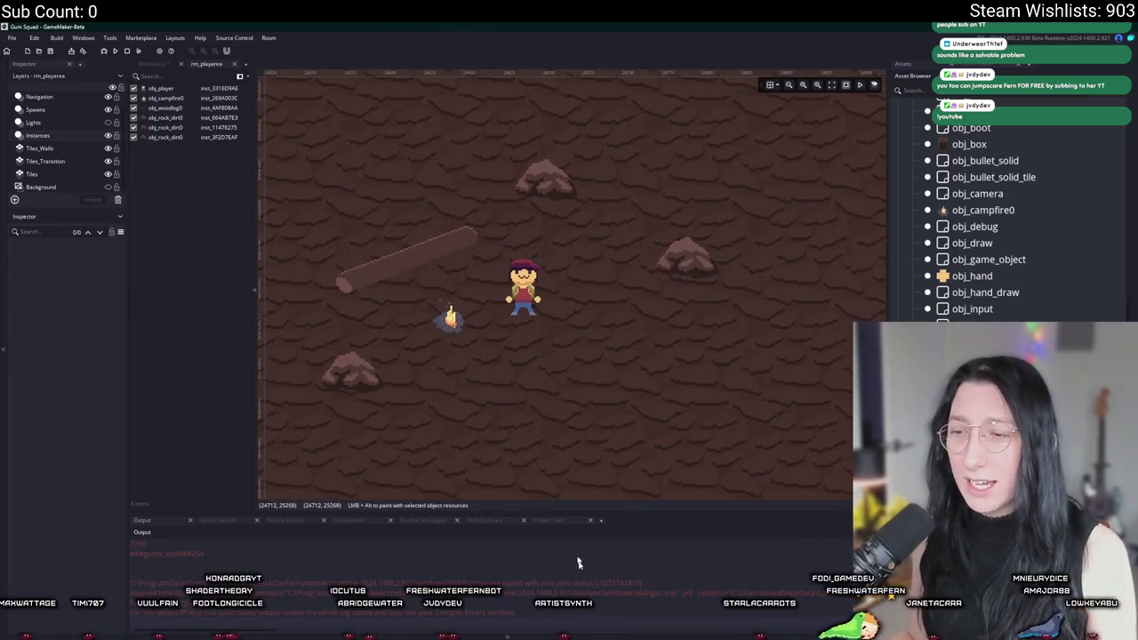
mouse_move(539, 635)
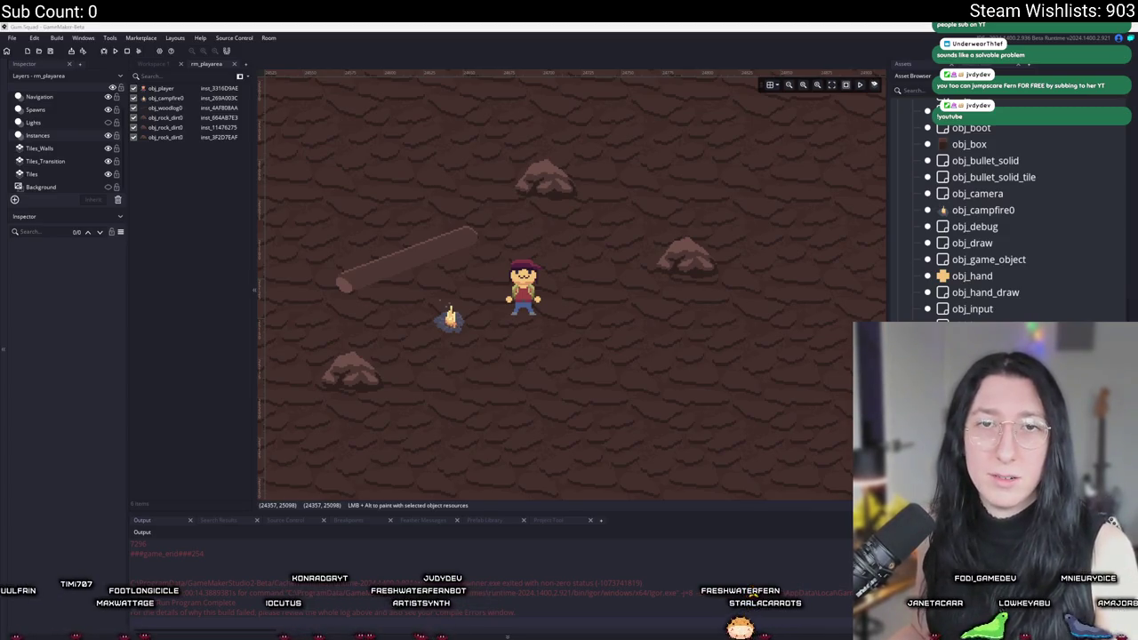
key(alt+Tab)
Show savanah image results filtered to Biome and preview the Britannica African Grasslands image
click(286, 131)
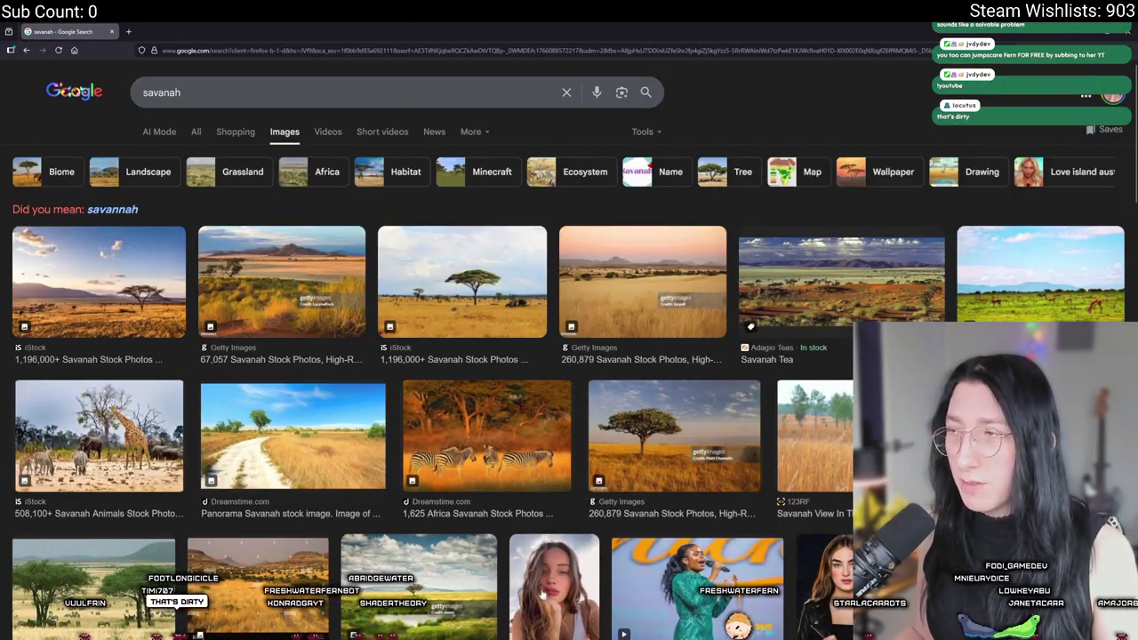
click(55, 178)
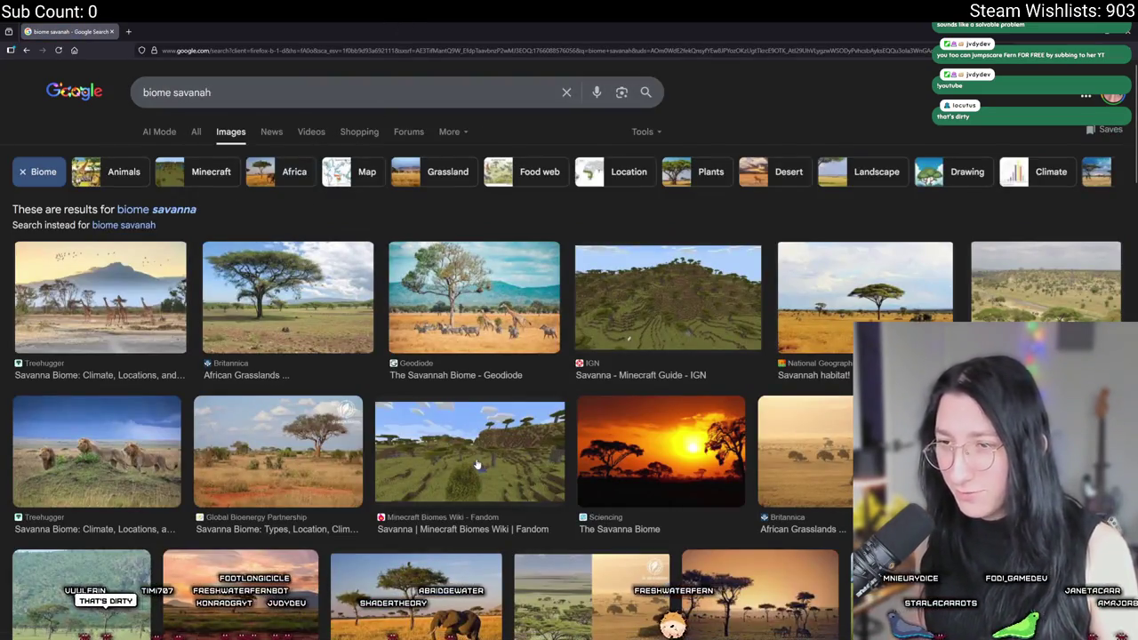
click(469, 452)
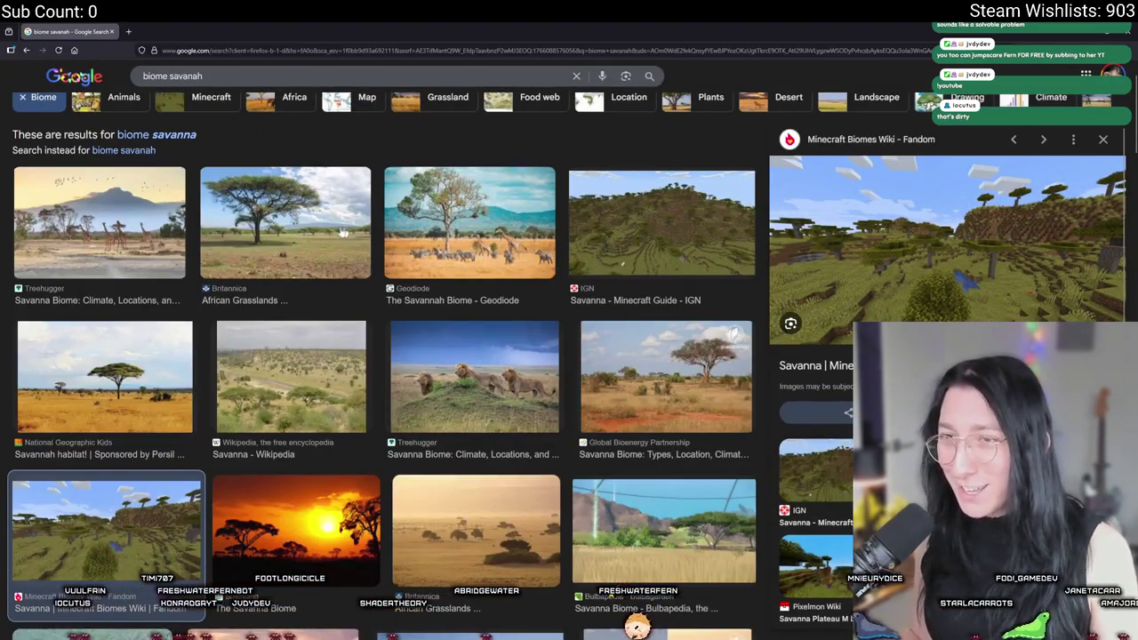
click(360, 209)
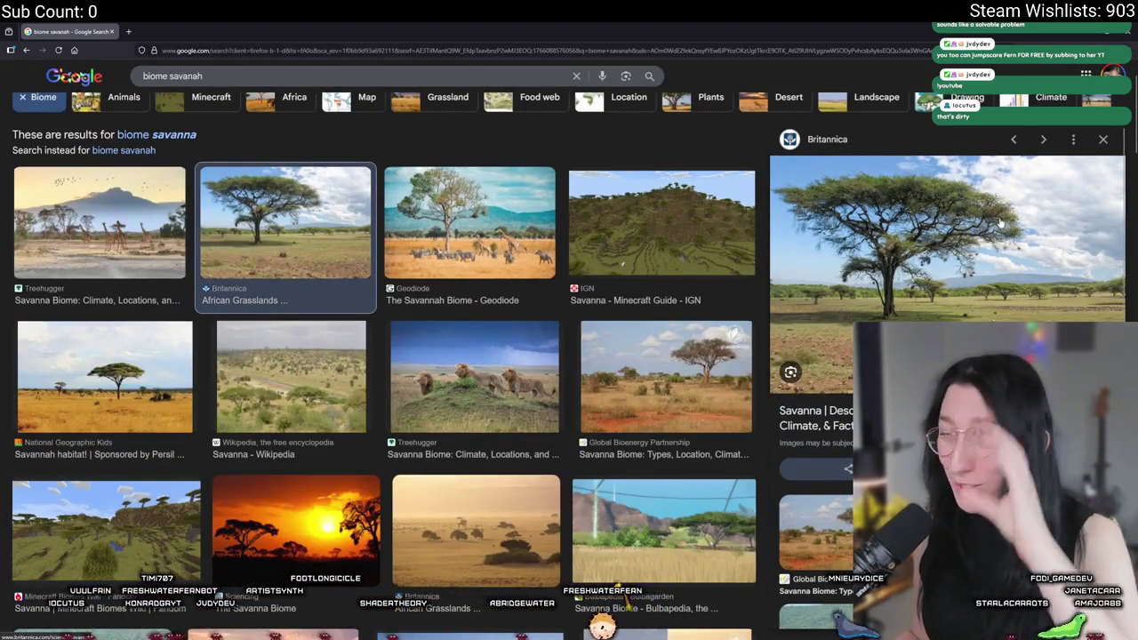
Copy the Britannica image's link, open it in the tab, then return to the results
right_click(994, 214)
click(1026, 312)
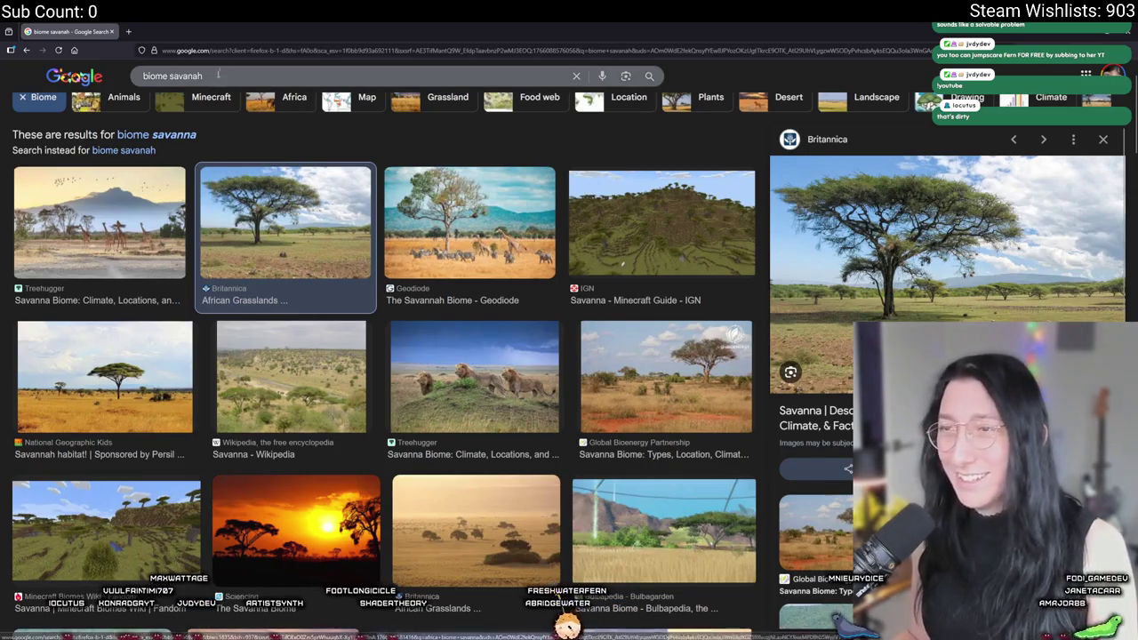
click(178, 50)
key(ctrl+v)
key(Return)
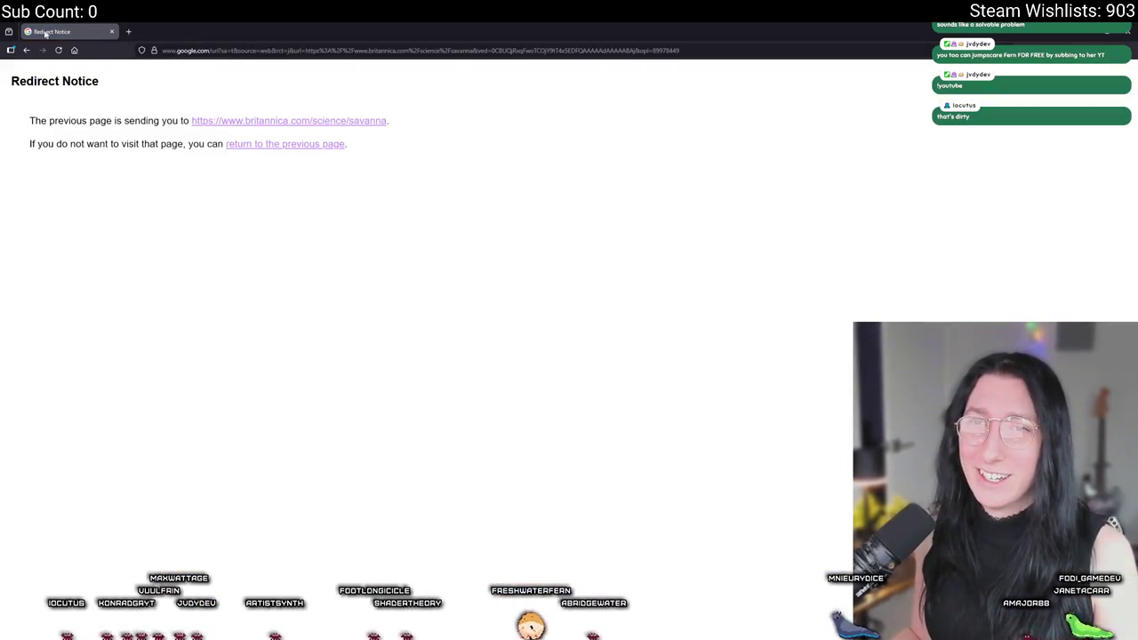
click(27, 50)
right_click(989, 261)
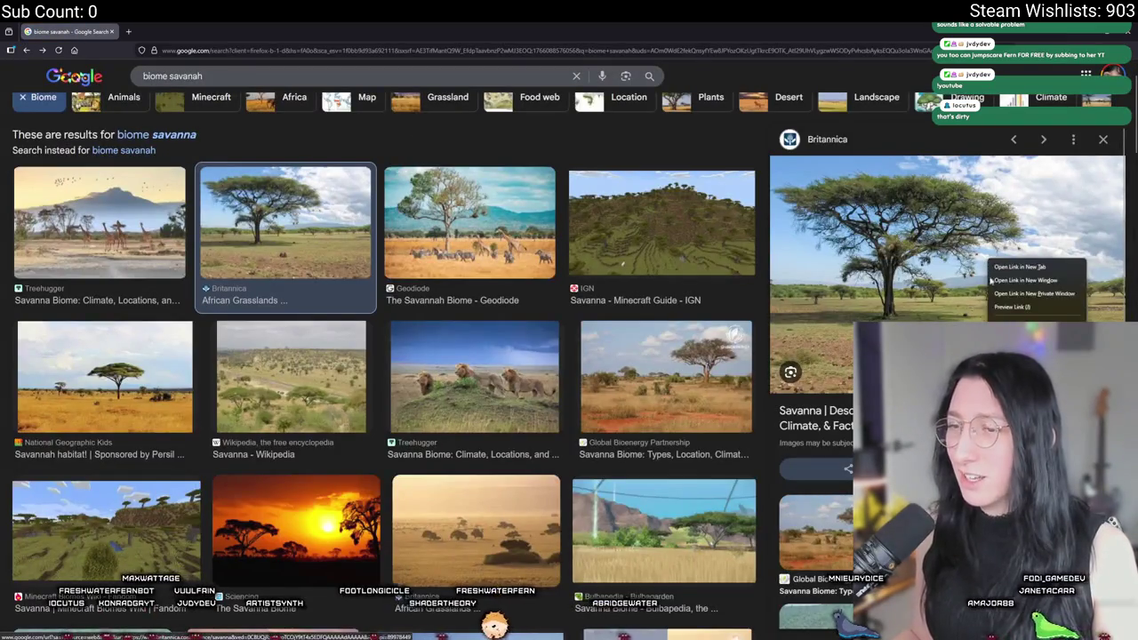
click(377, 229)
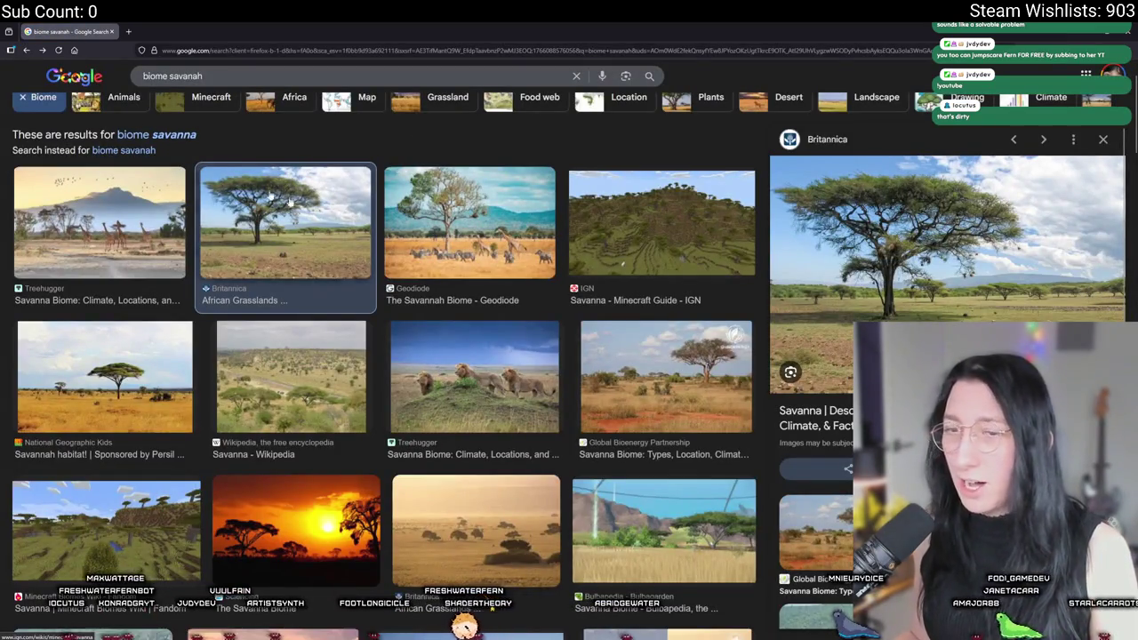
key(alt+Tab)
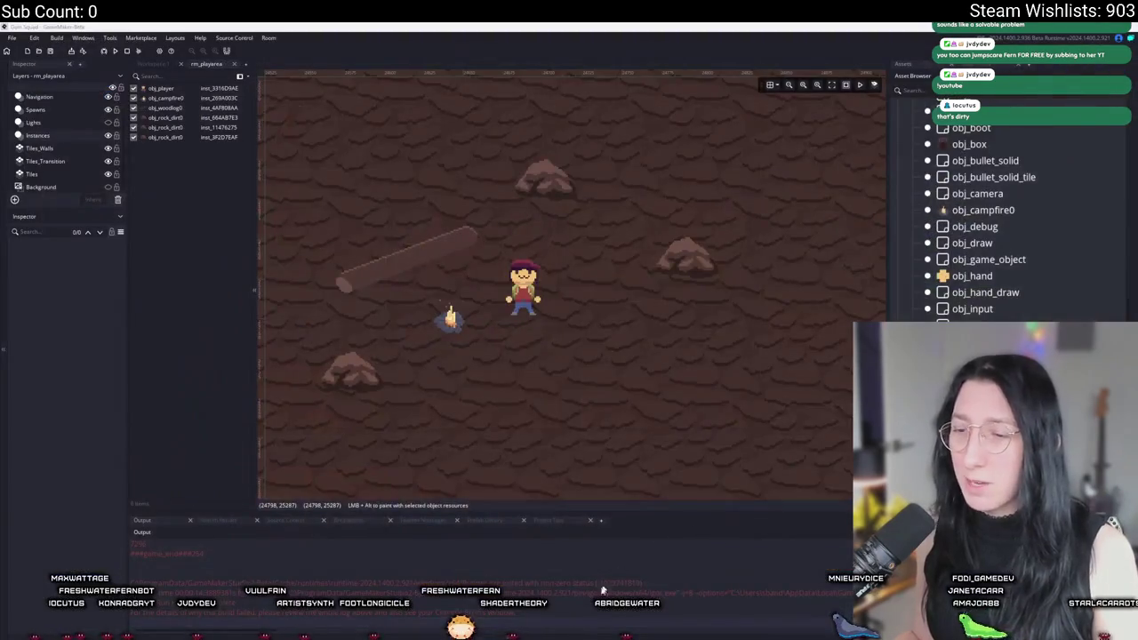
Create a new Aseprite sprite and paste the savanna tree photo onto its canvas
key(alt+Tab)
click(30, 37)
click(36, 51)
key(Return)
key(ctrl+v)
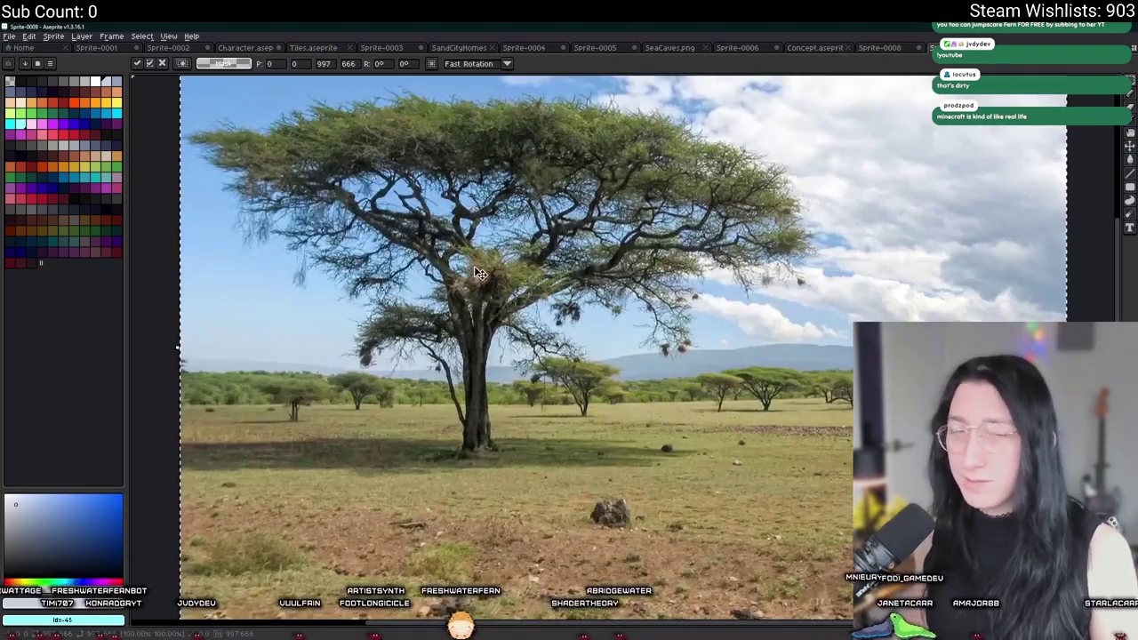
key(Return)
scroll(534, 347, down, 2)
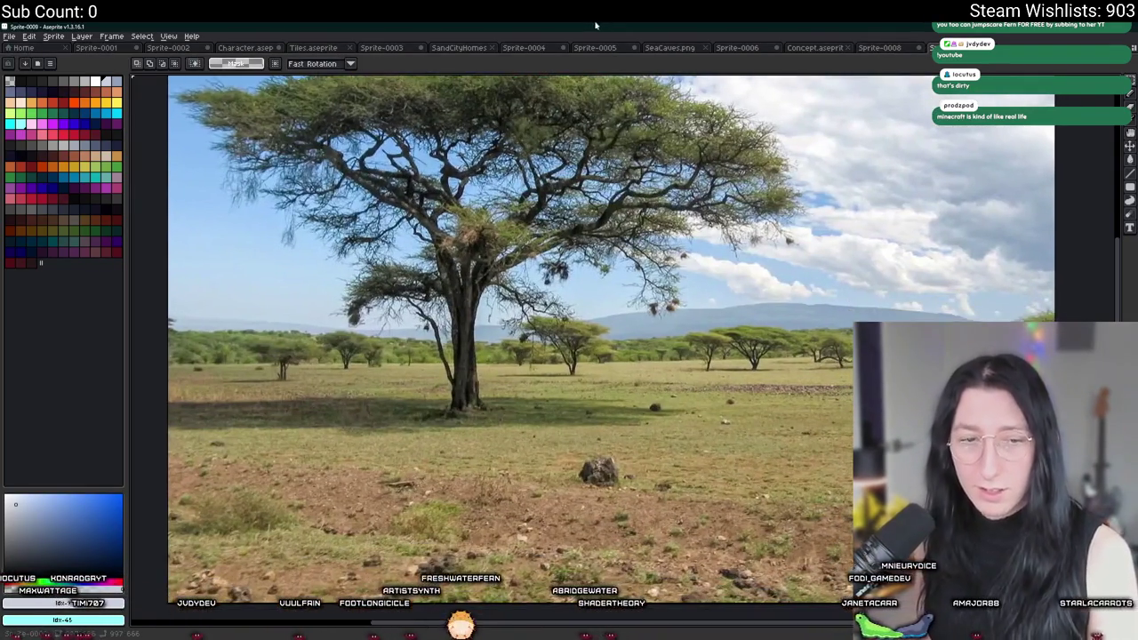
scroll(356, 152, left, 2)
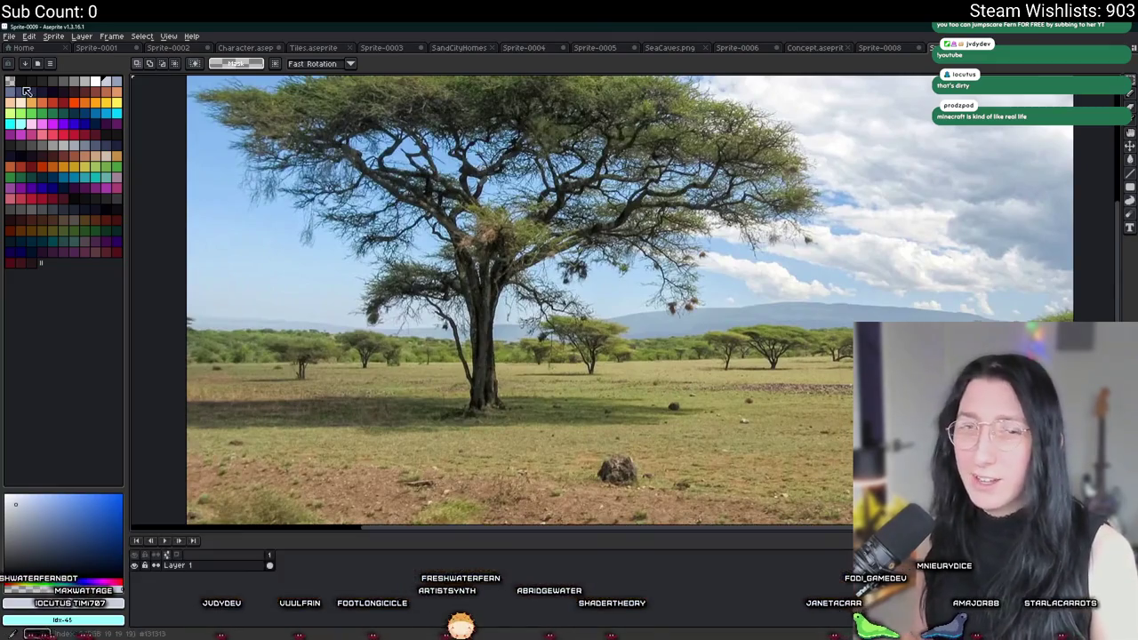
drag(318, 164, 310, 167)
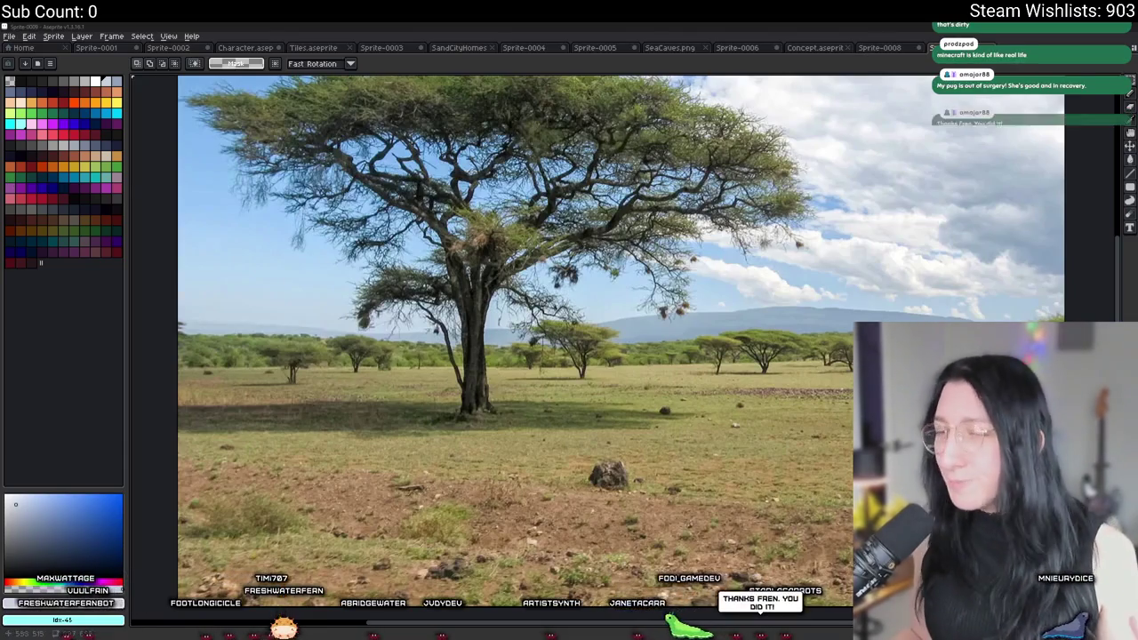
mouse_move(520, 636)
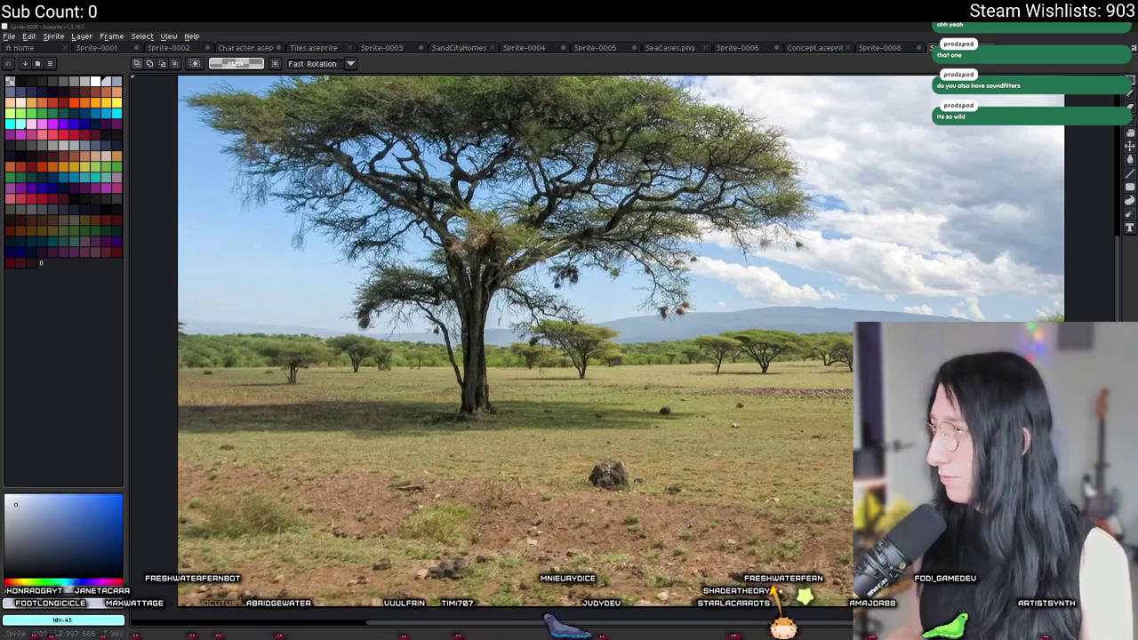
click(248, 64)
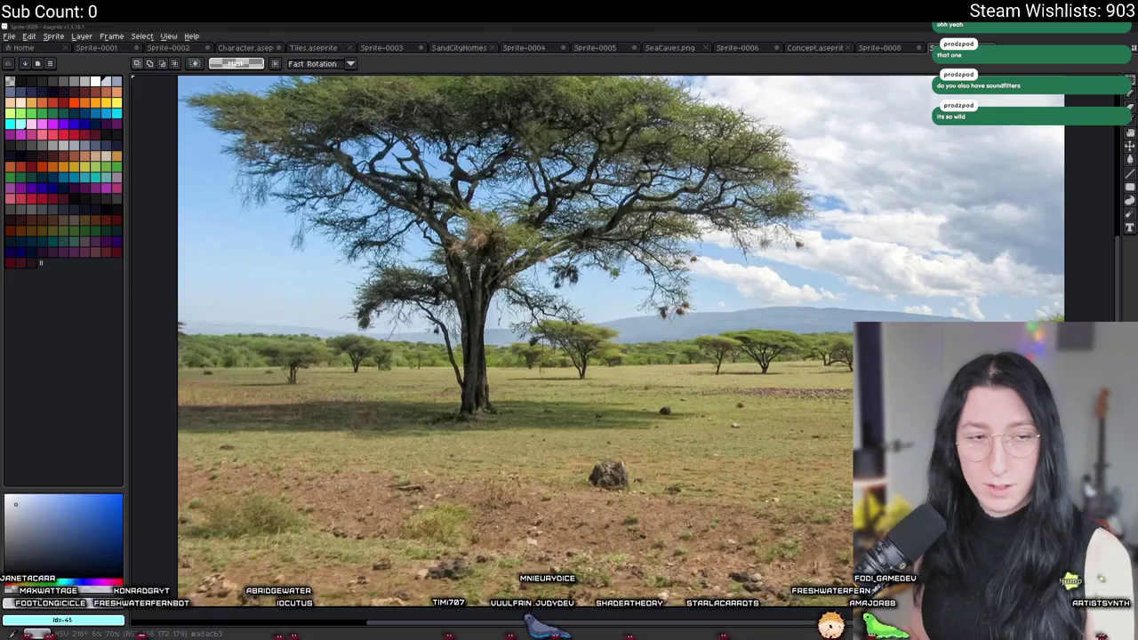
scroll(508, 309, up, 2)
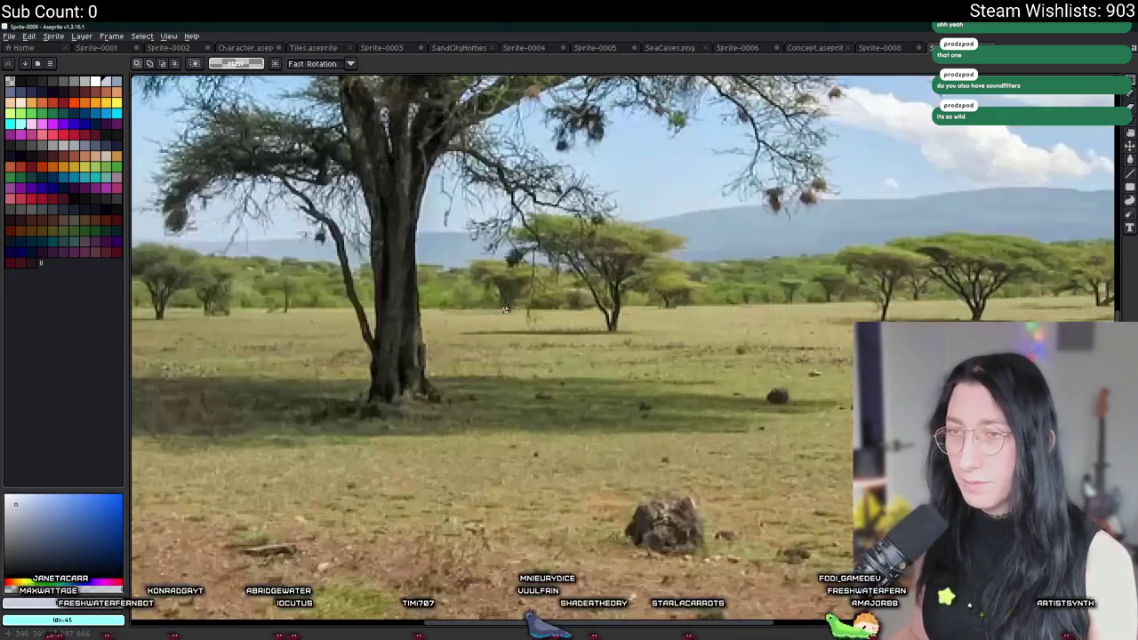
scroll(451, 264, down, 2)
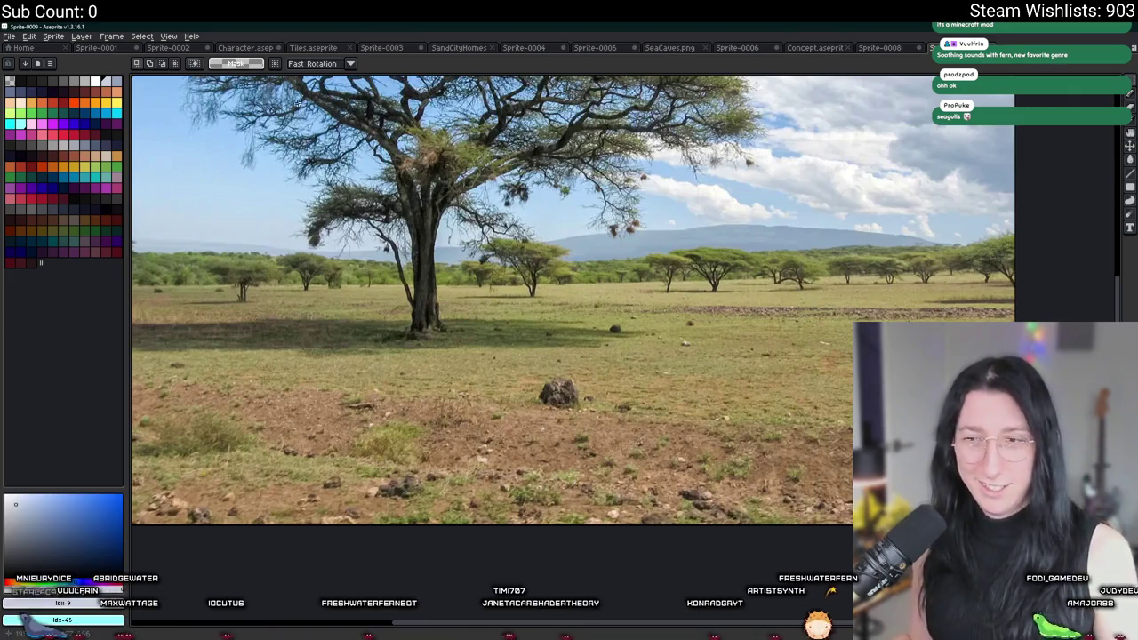
scroll(568, 238, up, 3)
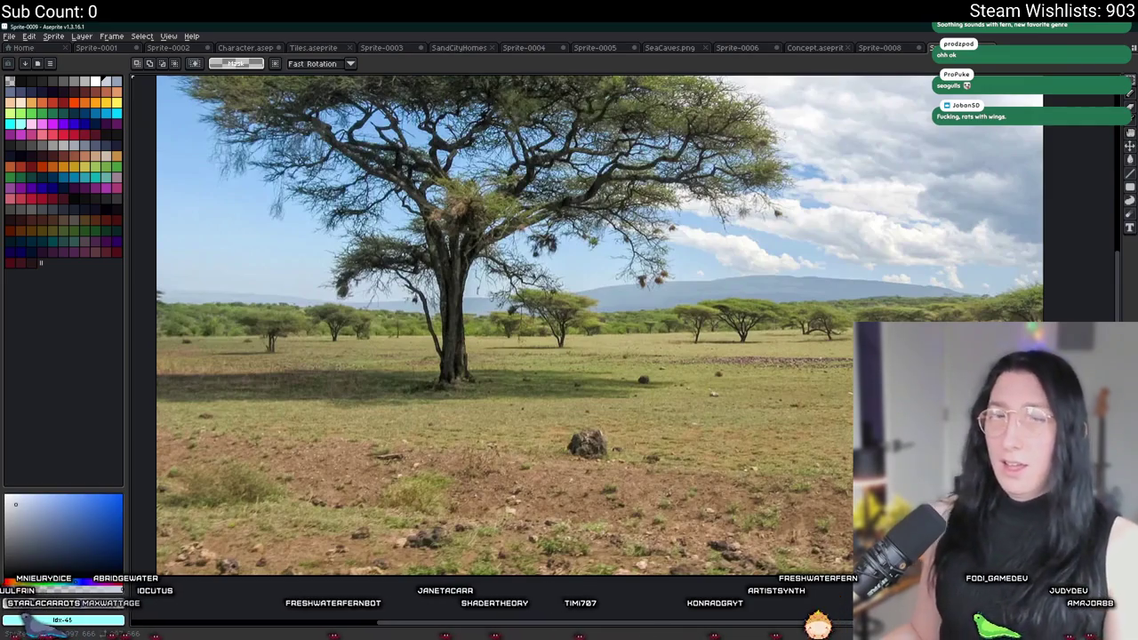
click(642, 634)
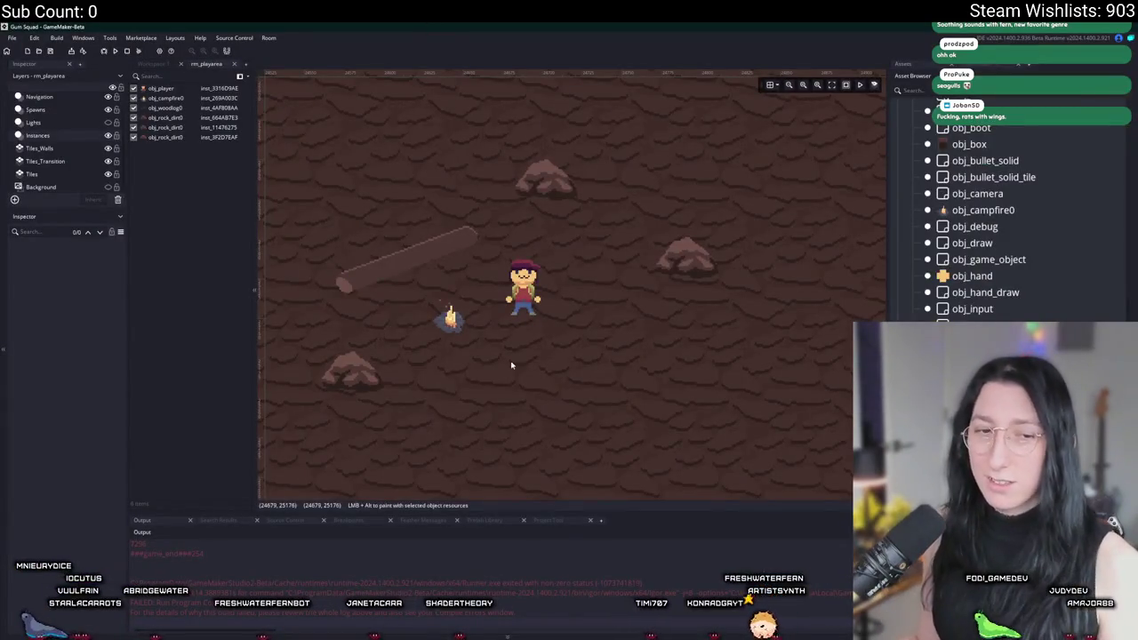
drag(513, 322, 527, 367)
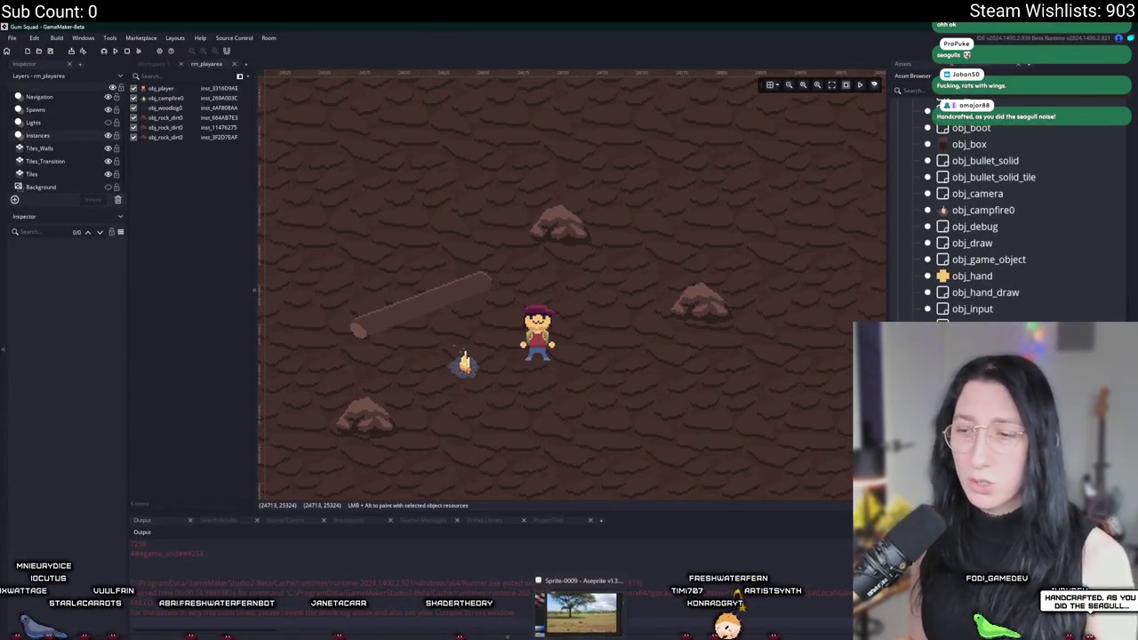
click(576, 614)
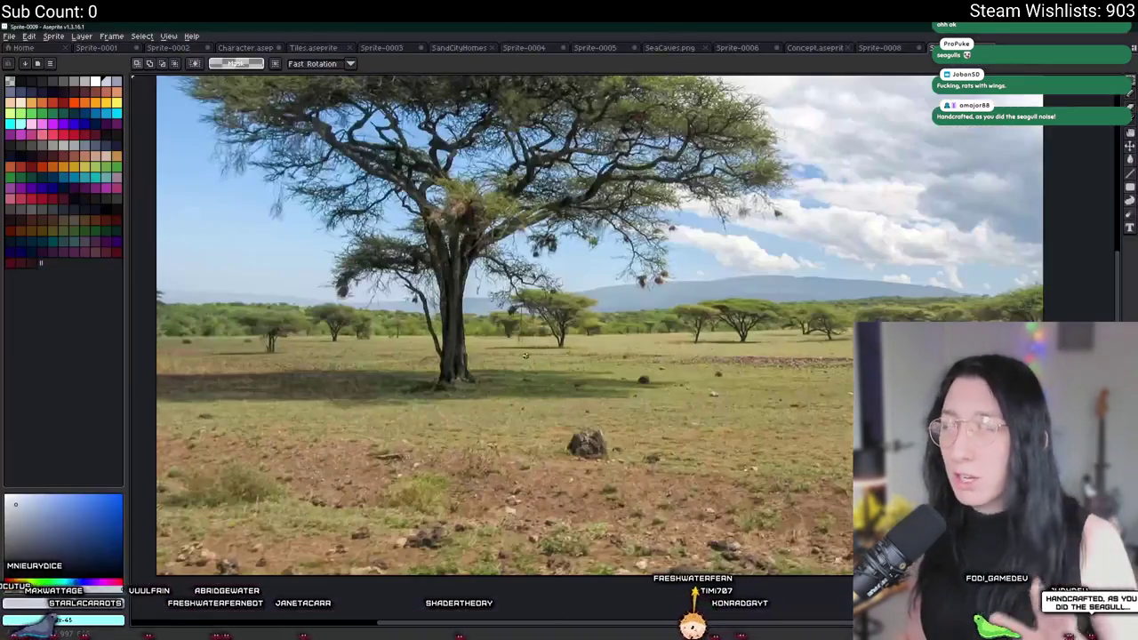
Switch to the Tiles.aseprite sheet and scroll over to the dirt tile
click(263, 49)
click(322, 49)
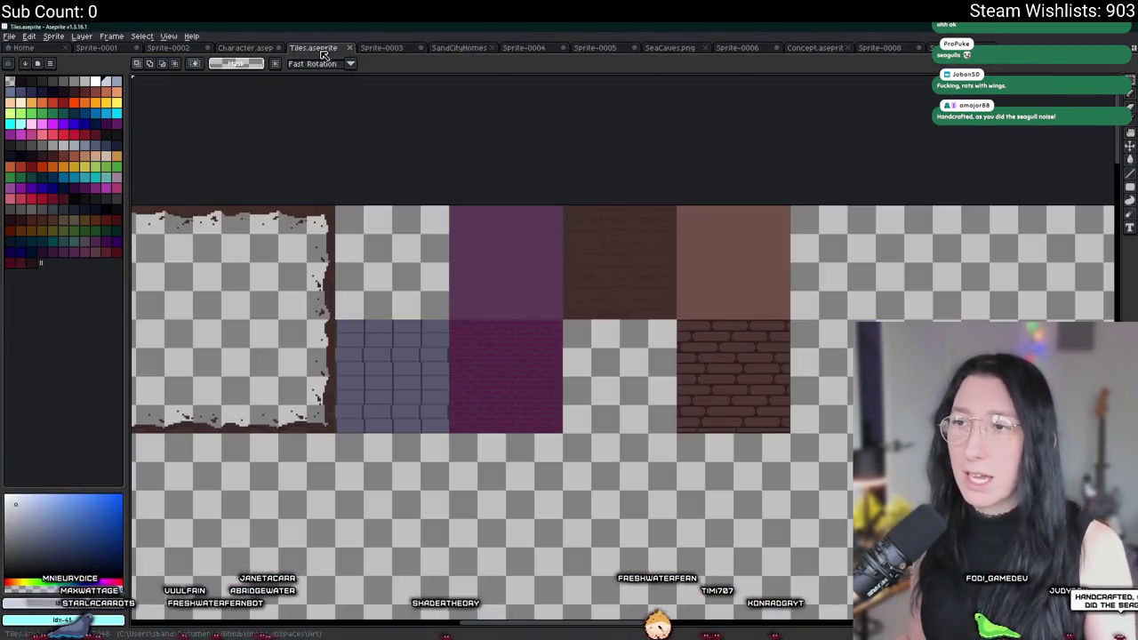
scroll(385, 323, right, 5)
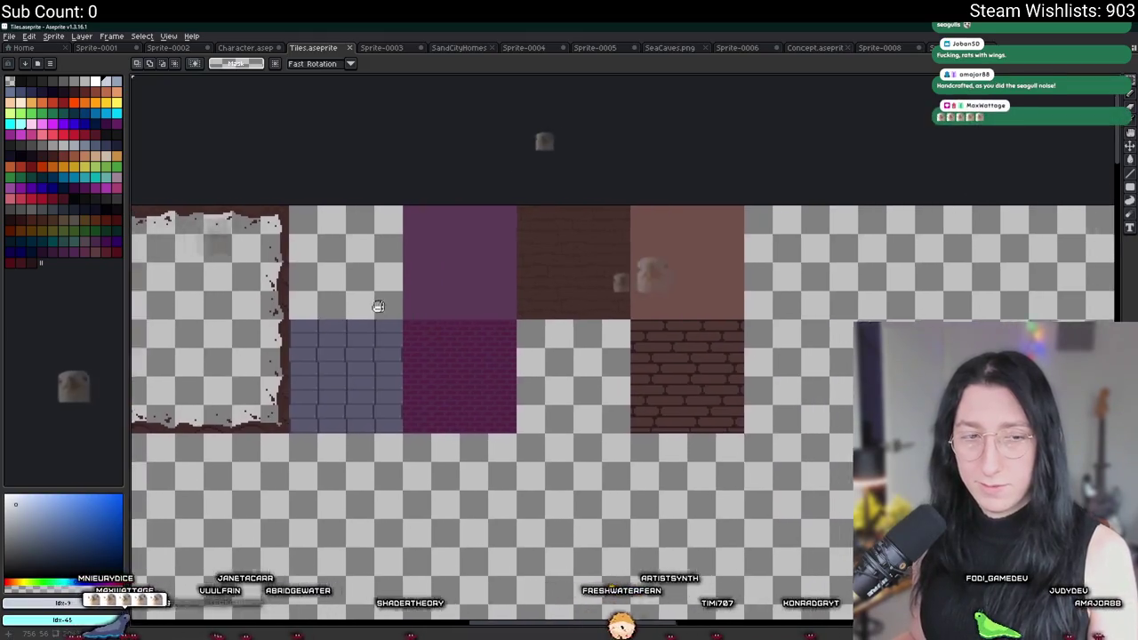
scroll(322, 323, right, 5)
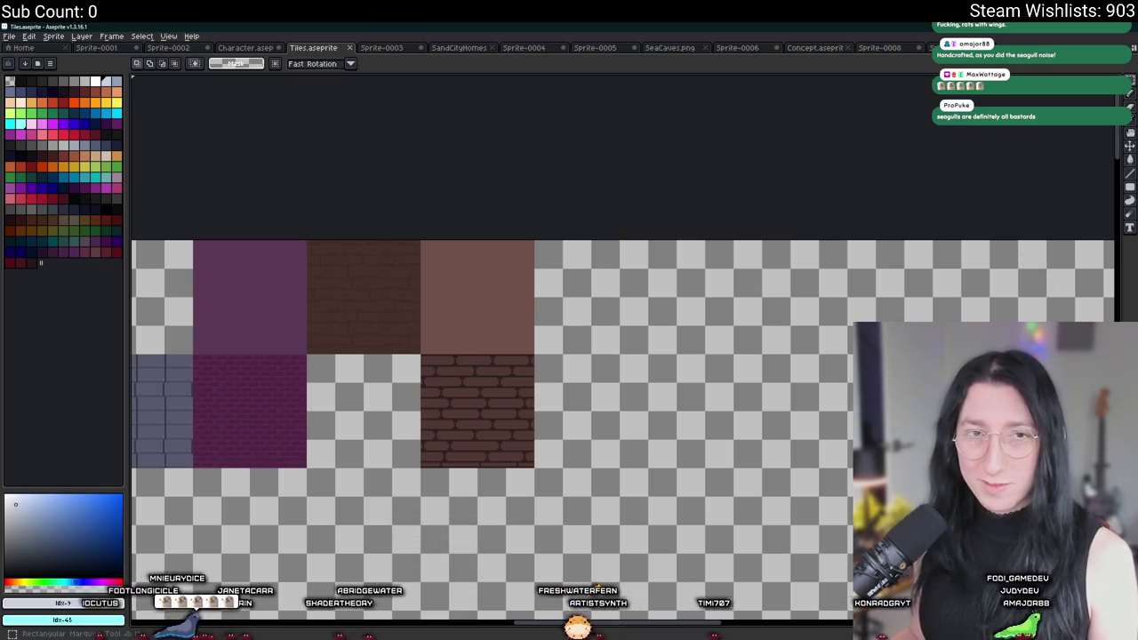
scroll(316, 304, up, 2)
scroll(445, 242, down, 5)
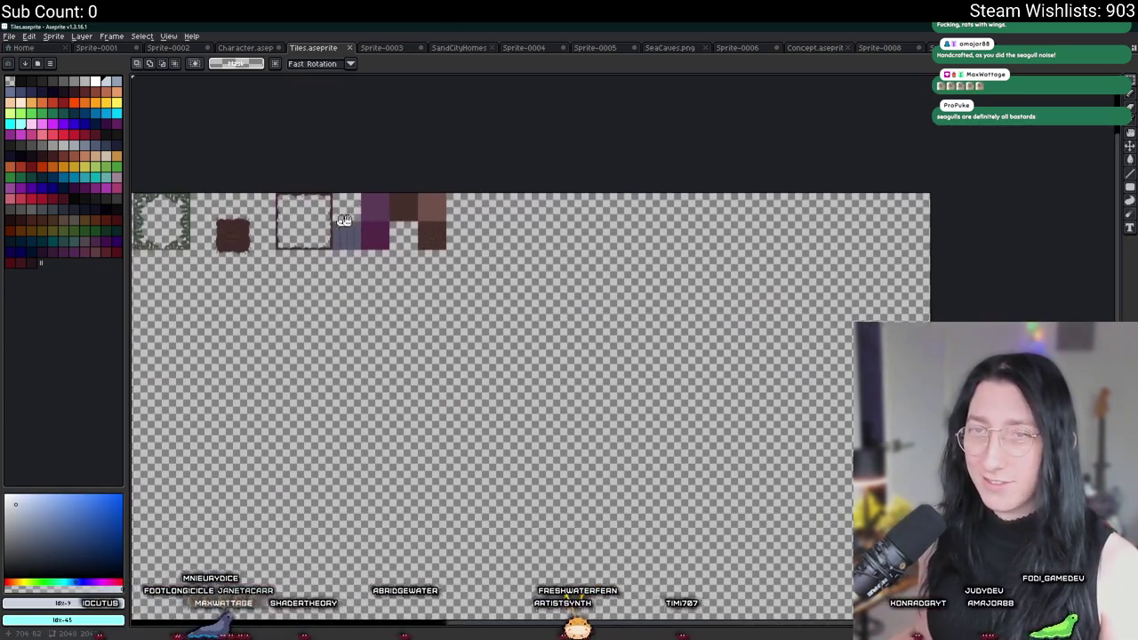
scroll(290, 211, up, 4)
scroll(452, 239, right, 2)
Marquee-select the dirt tile, then create a new blank 96×96 sprite
mouse_move(364, 217)
mouse_down()
mouse_move(484, 336)
mouse_move(340, 190)
mouse_up()
click(489, 345)
scroll(342, 201, down, 2)
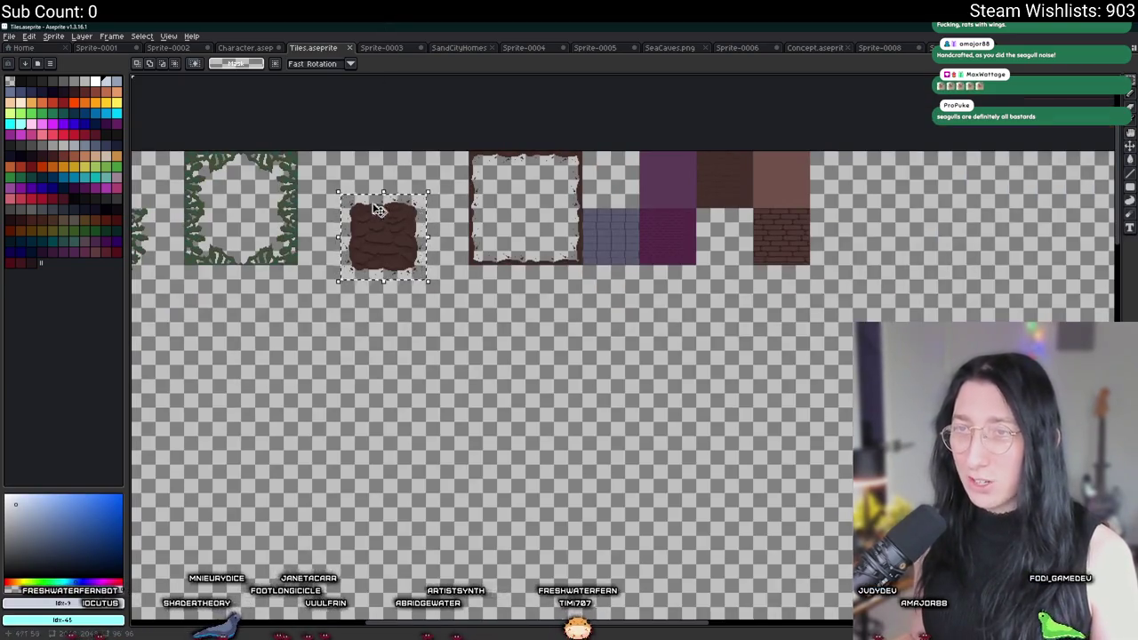
scroll(371, 208, up, 2)
scroll(333, 179, down, 2)
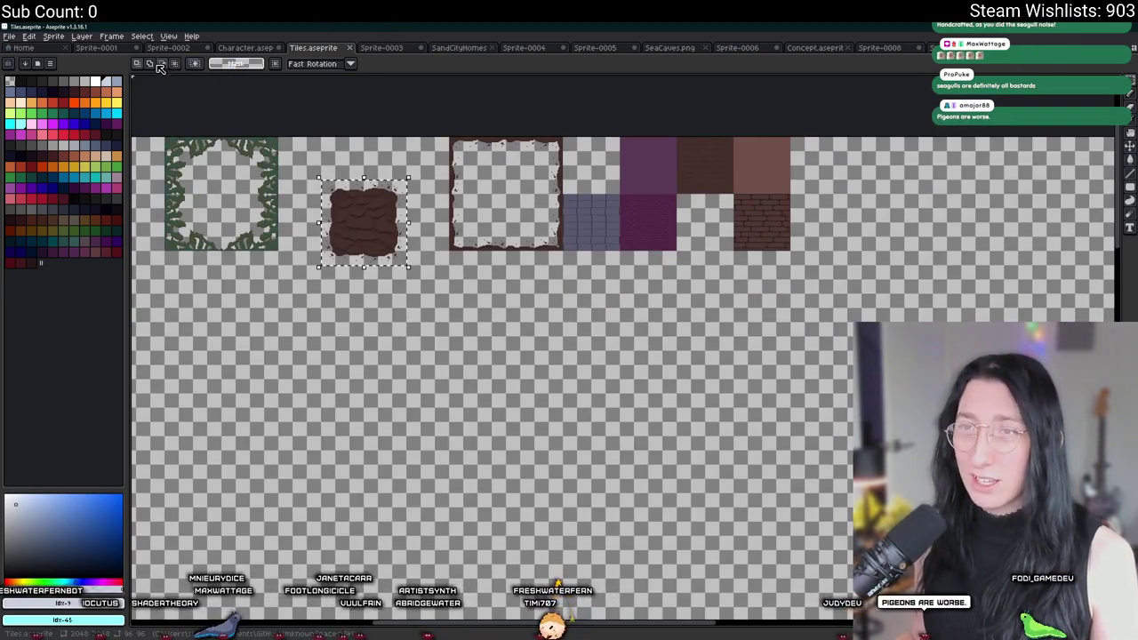
click(15, 35)
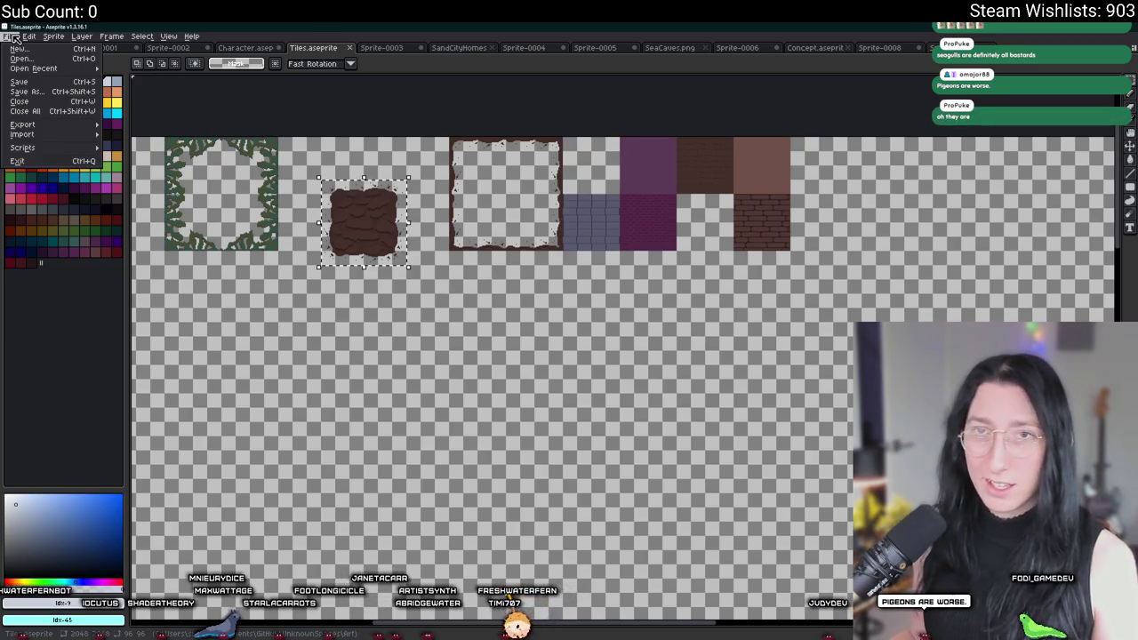
click(21, 49)
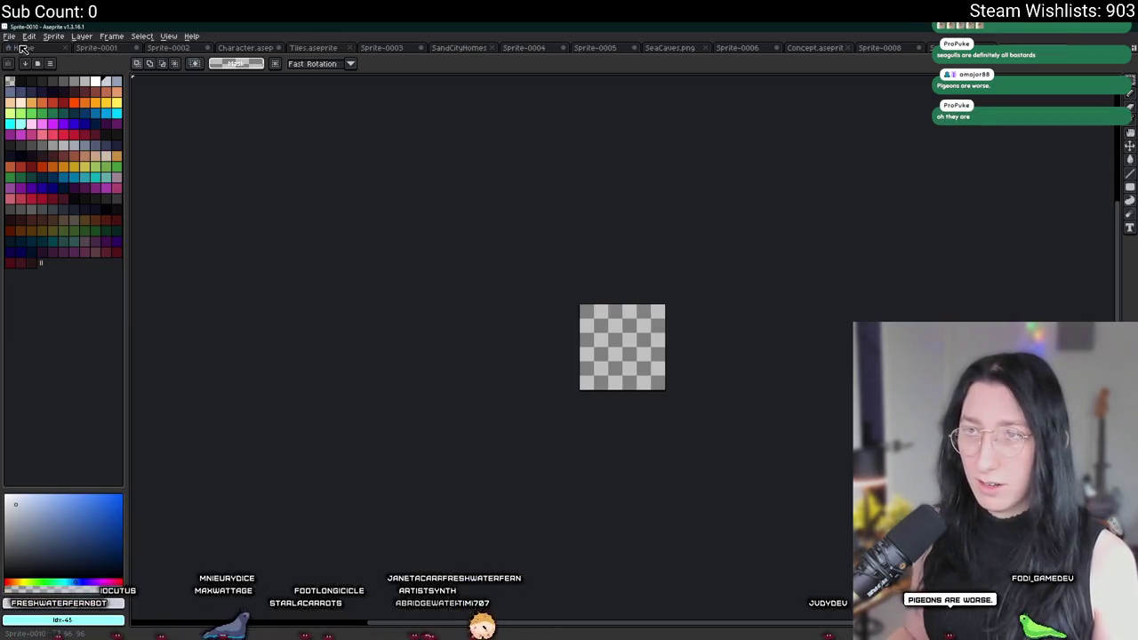
Paste the dirt tile into the new sprite and select its area inside the ragged border
key(ctrl+v)
drag(382, 137, 325, 79)
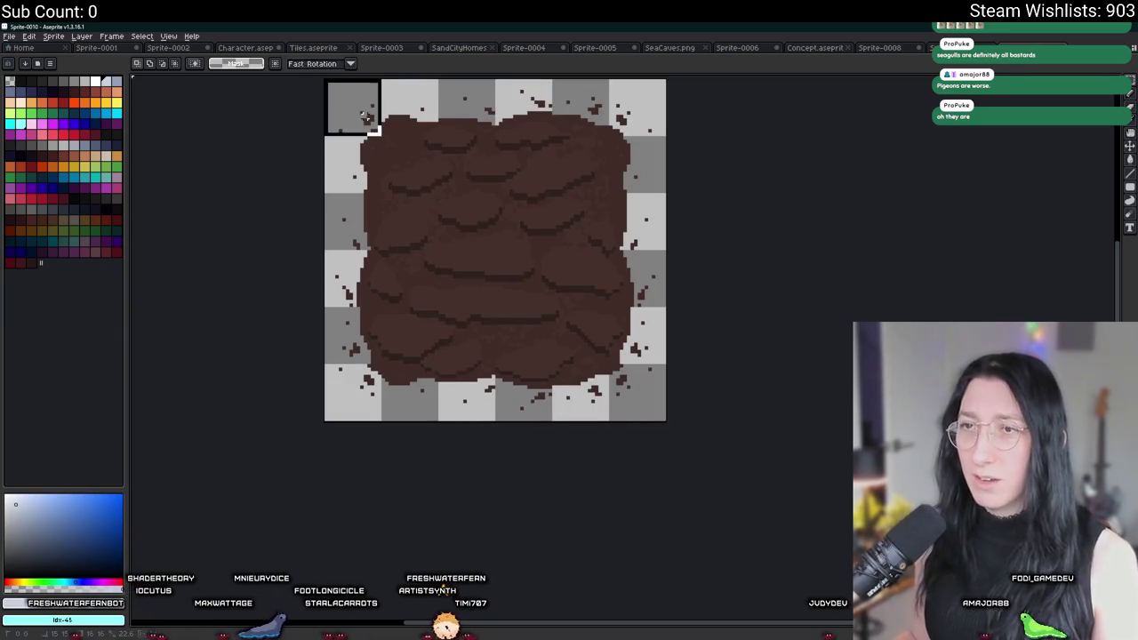
mouse_move(381, 135)
mouse_down()
mouse_move(493, 247)
mouse_move(552, 364)
mouse_move(612, 365)
mouse_up()
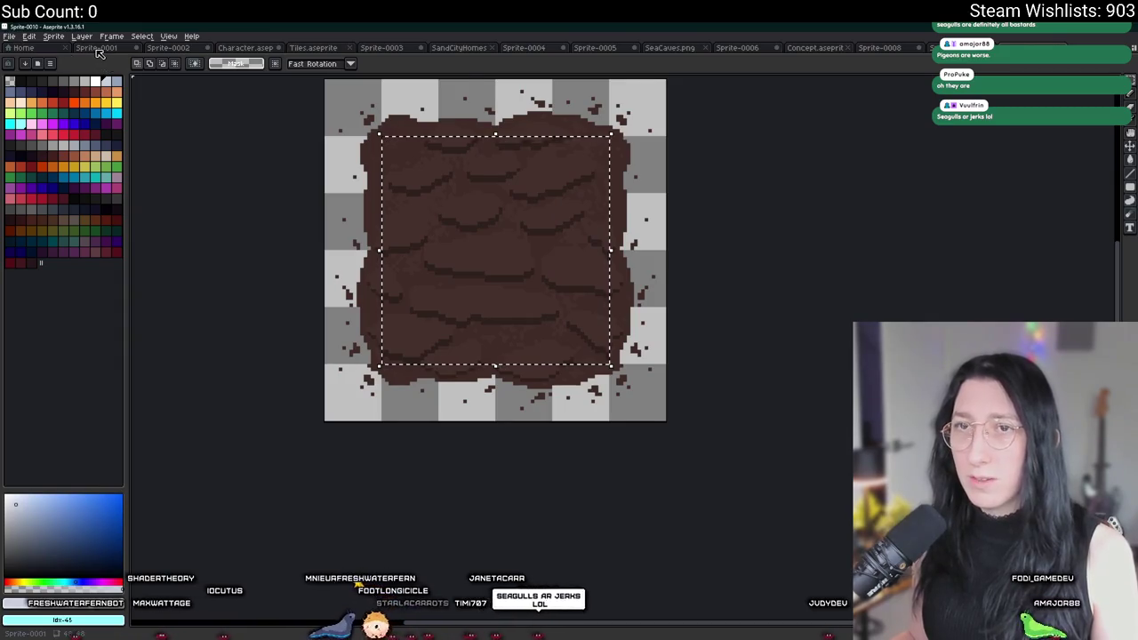
Close the face, Character, Sprite-0003, SandCityHomes, brick-wall, Sprite-0005 and Sprite-0006 sprites without saving
click(97, 49)
key(ctrl+w)
click(569, 356)
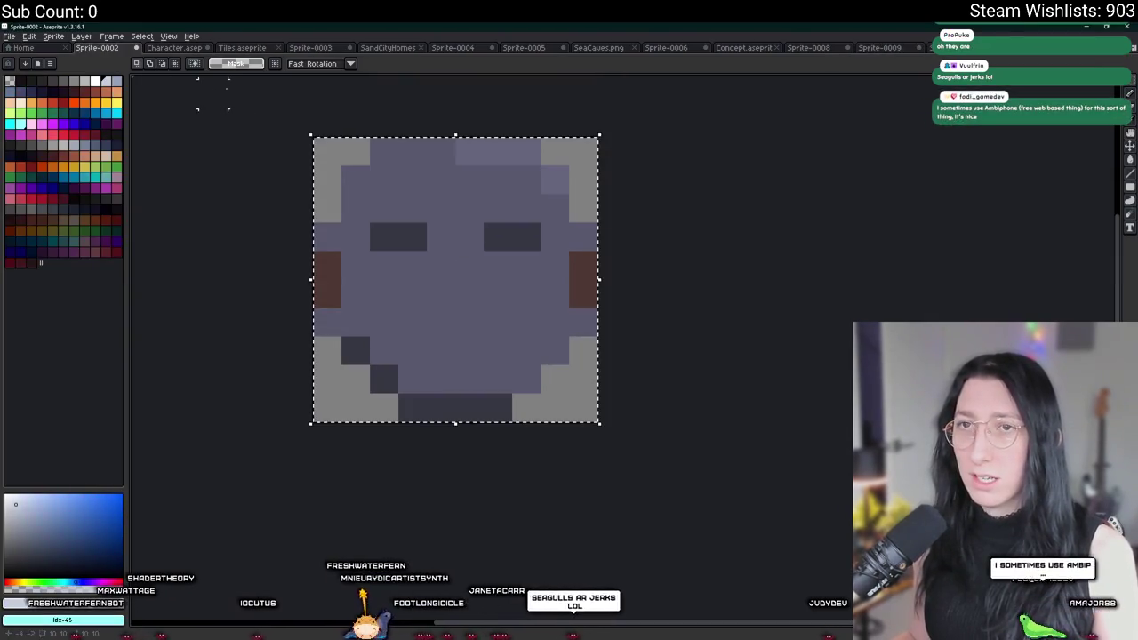
key(ctrl+w)
click(563, 356)
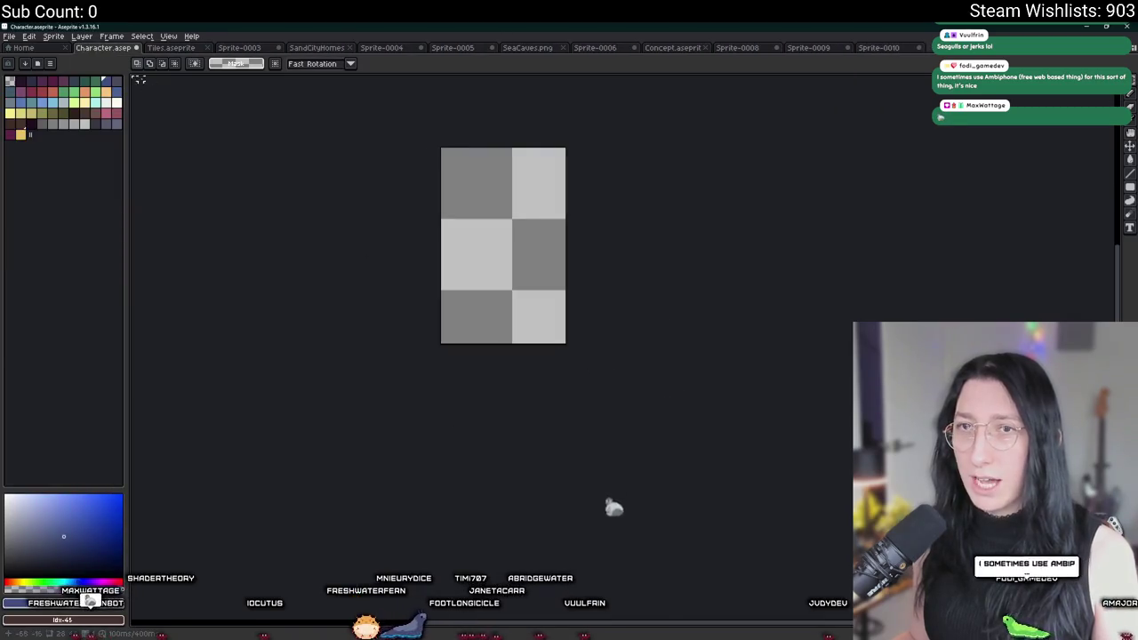
key(ctrl+w)
key(n)
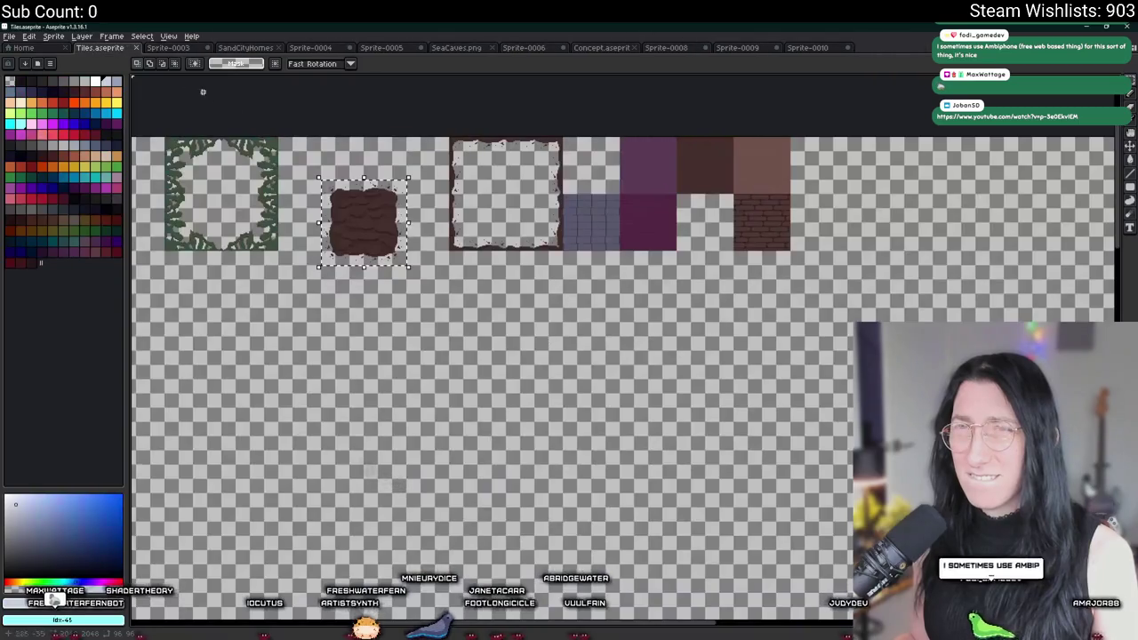
click(168, 47)
key(ctrl+w)
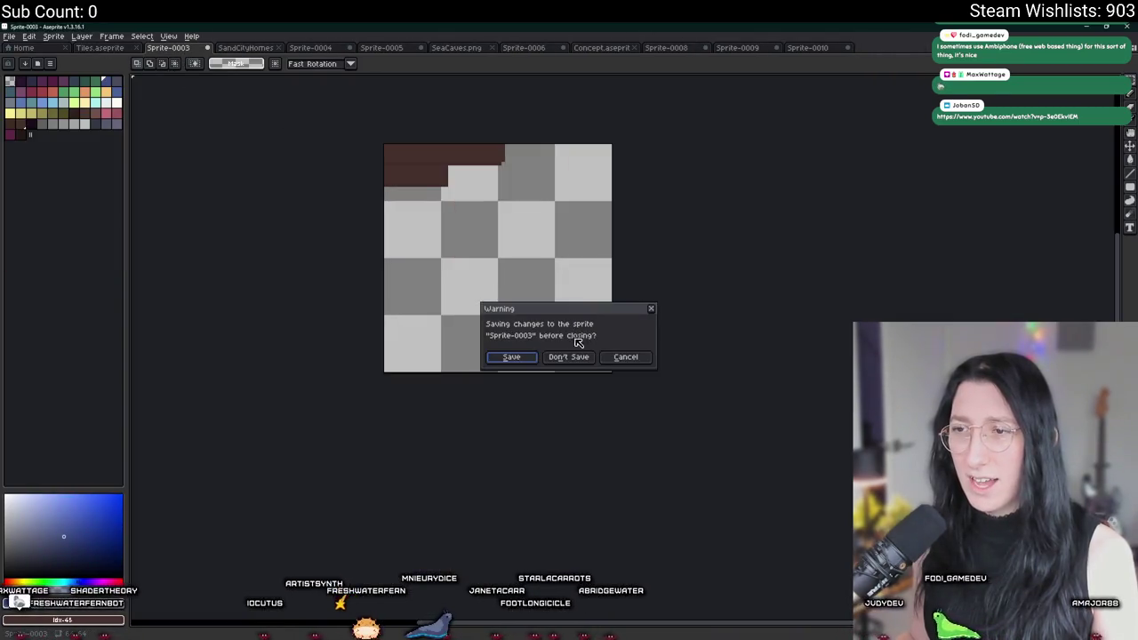
click(569, 356)
key(ctrl+w)
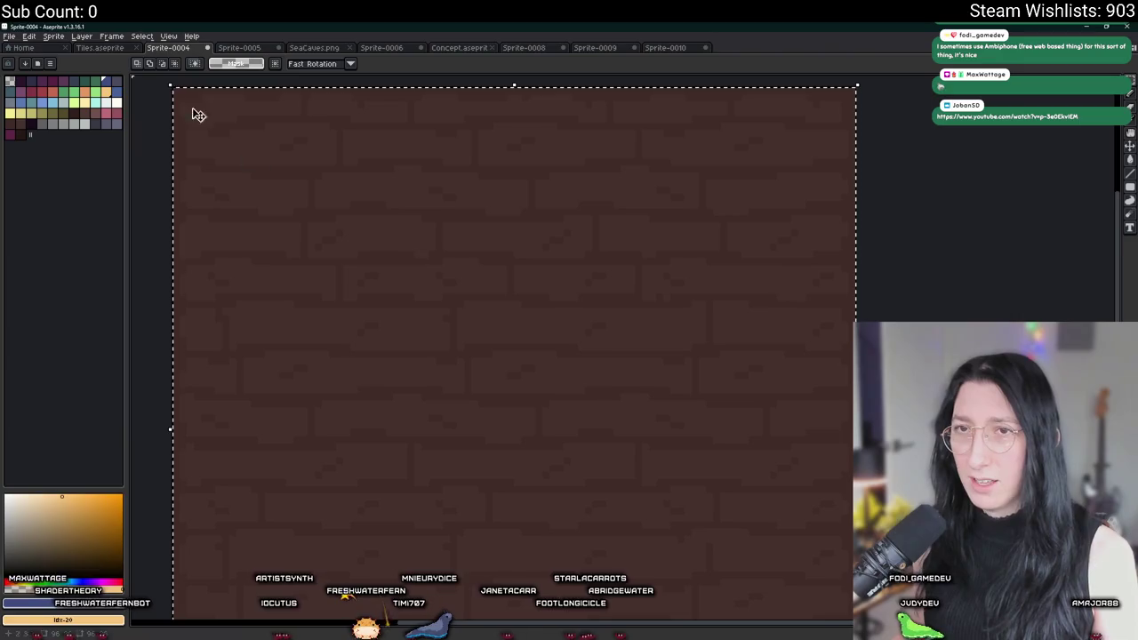
key(ctrl+w)
click(569, 357)
key(ctrl+w)
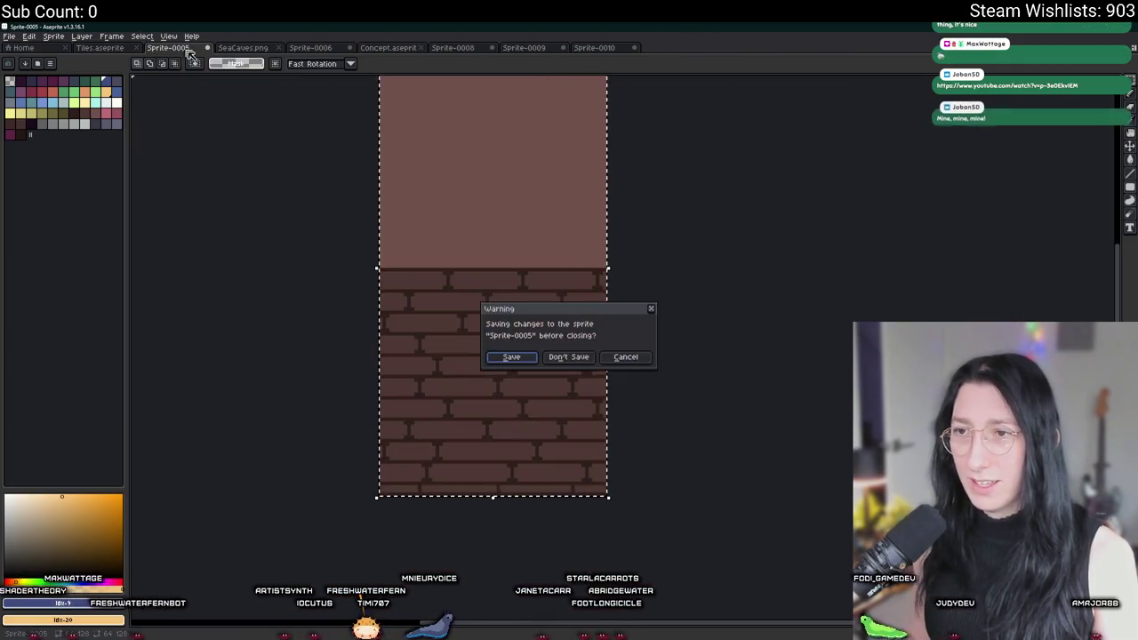
click(569, 356)
key(ctrl+w)
key(ctrl+w)
click(569, 356)
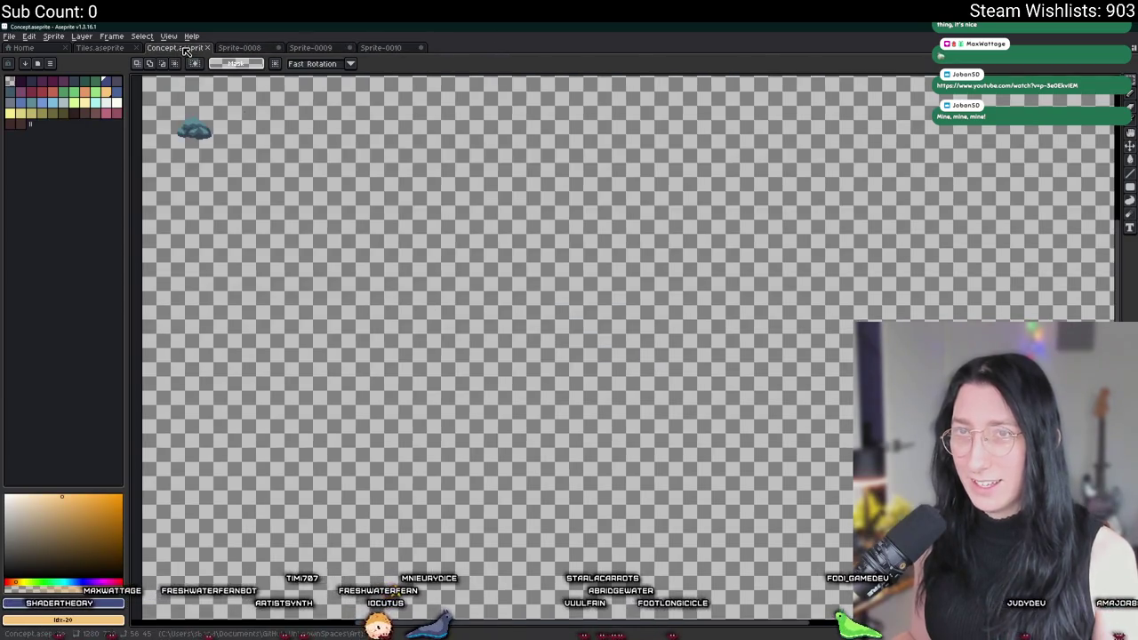
Move through the remaining tabs to the dirt tile in Sprite-0010
click(258, 47)
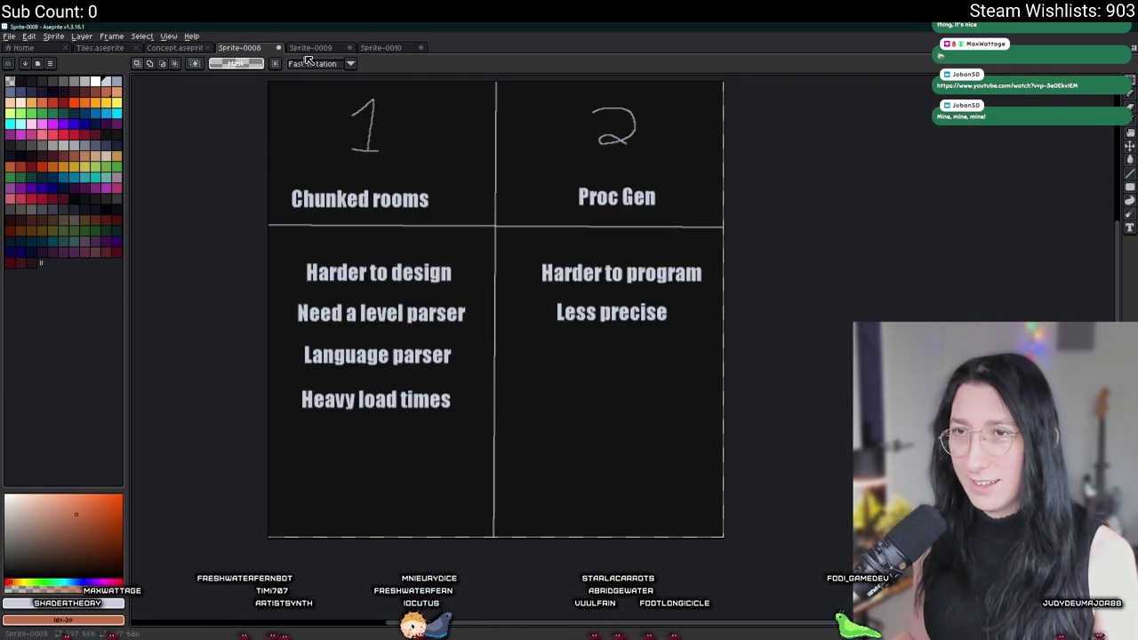
click(286, 50)
click(366, 50)
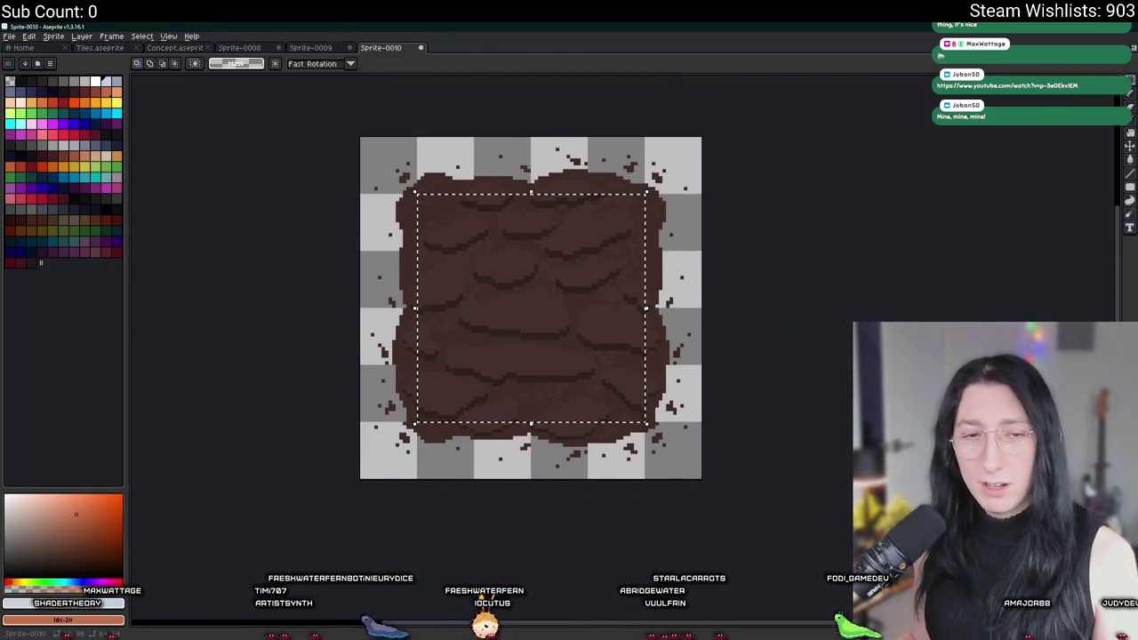
Load a smaller palette from a file for the dirt tile sprite
drag(436, 192, 488, 208)
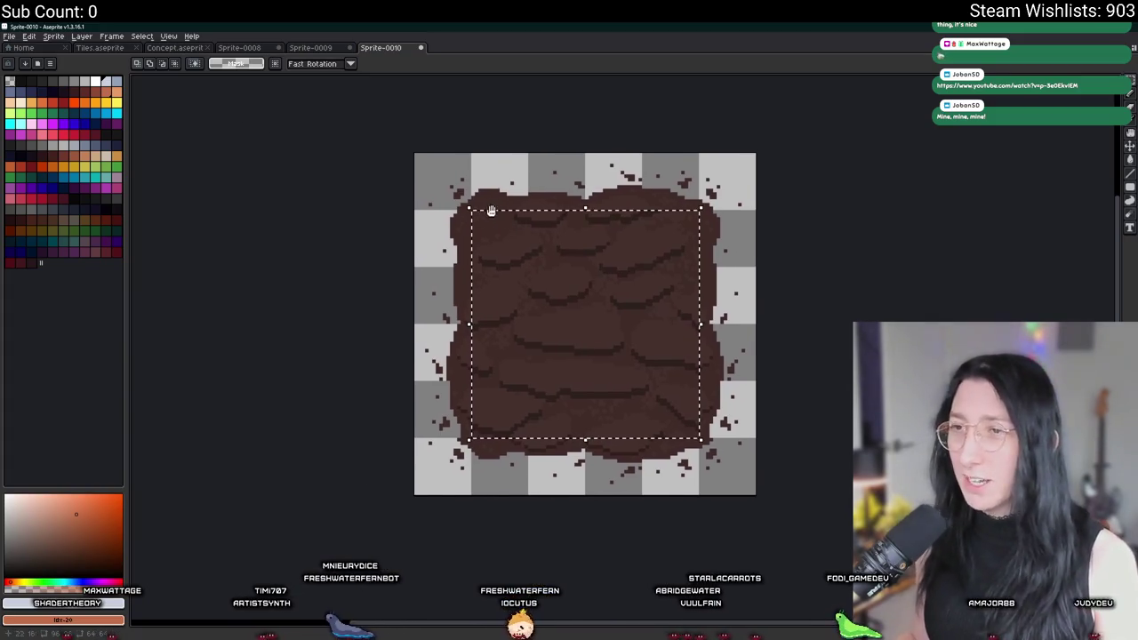
drag(628, 216, 554, 220)
click(87, 66)
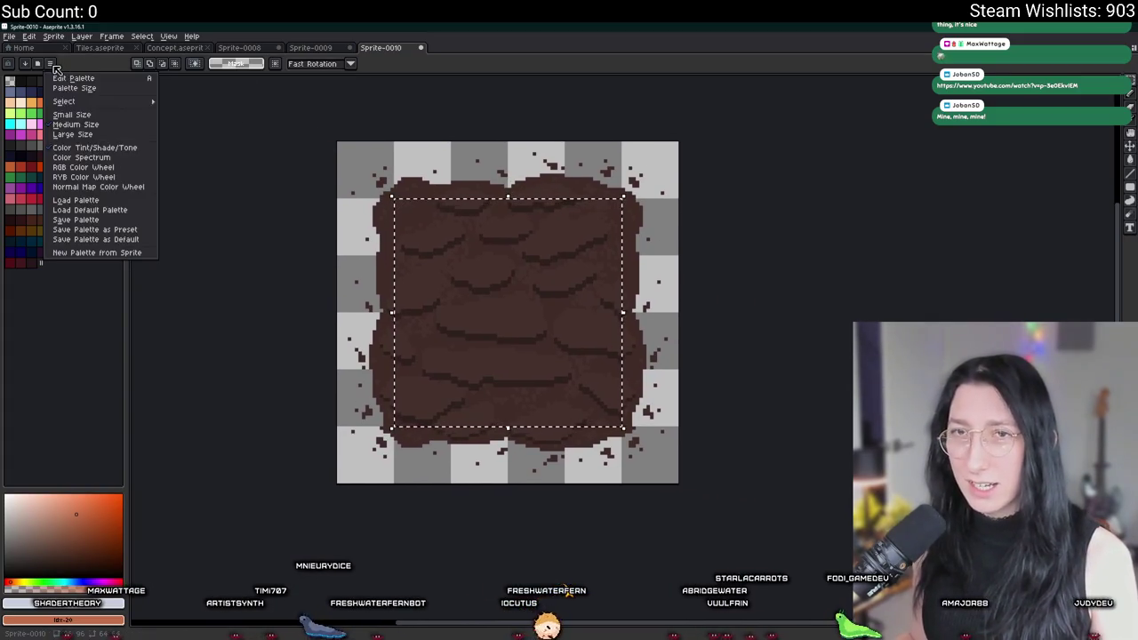
click(75, 199)
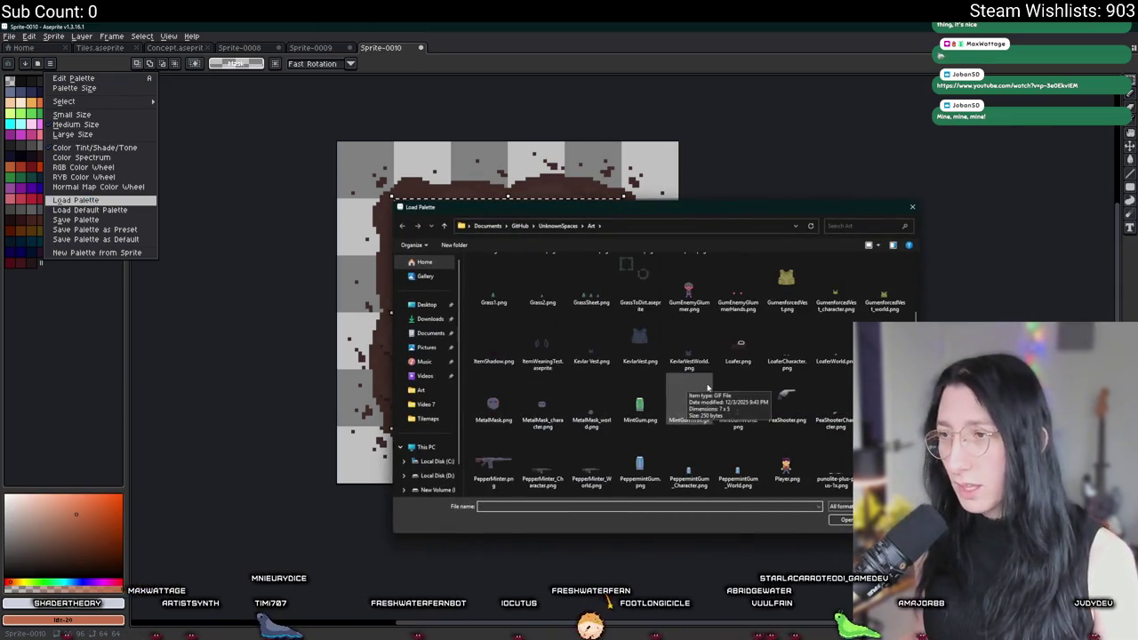
double_click(738, 471)
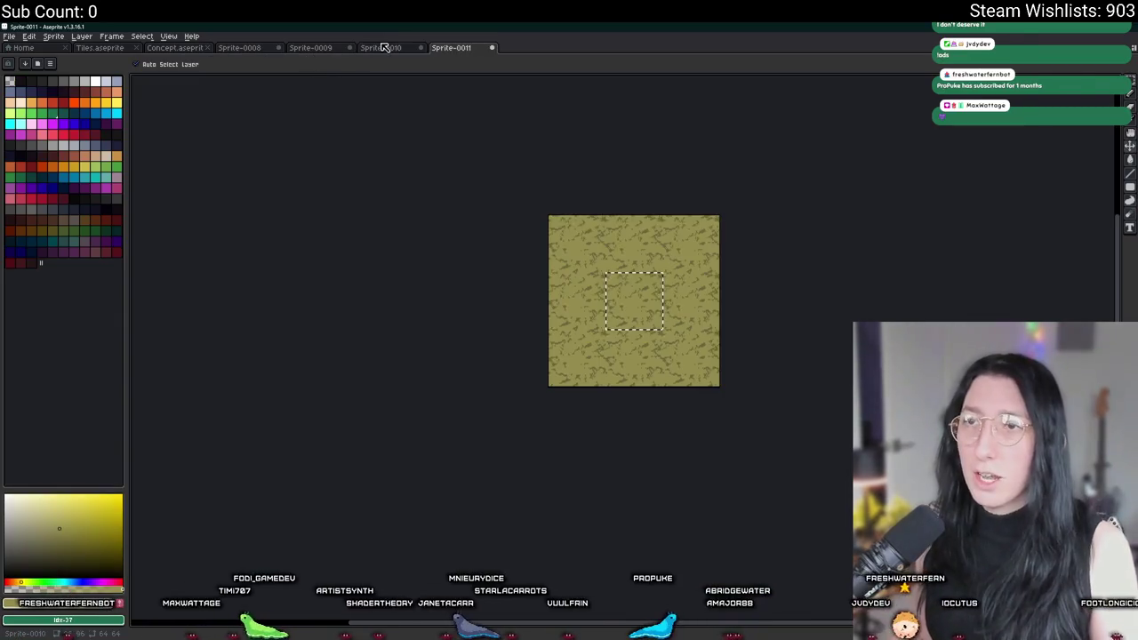
Commit the olive ground texture over the dirt tile in Sprite-0010 and deselect
key(ctrl+z)
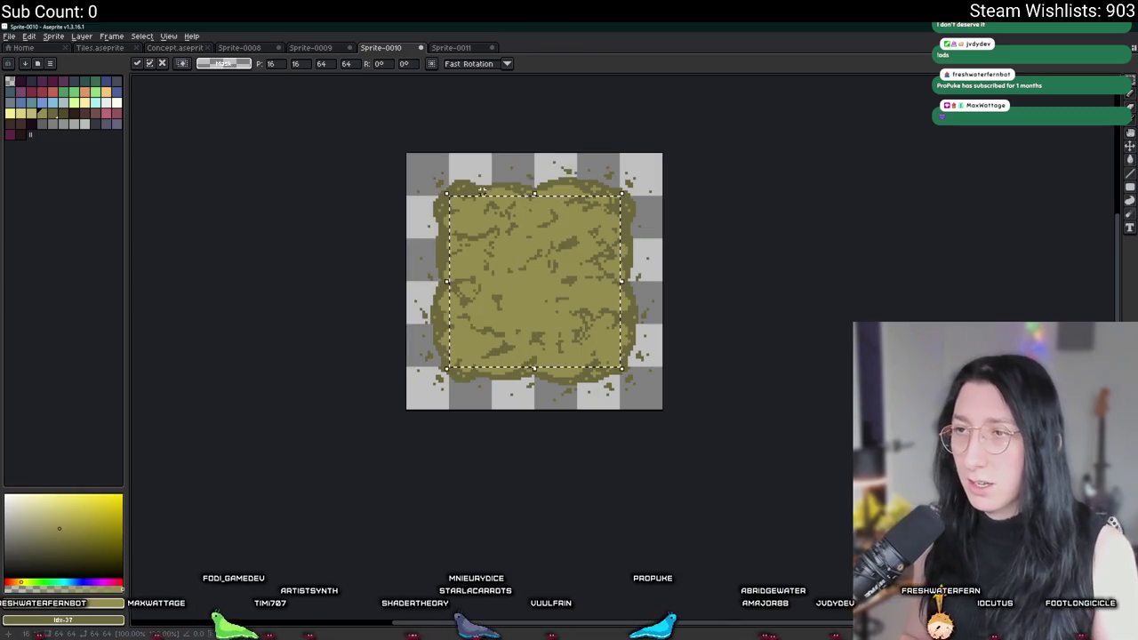
key(ctrl+d)
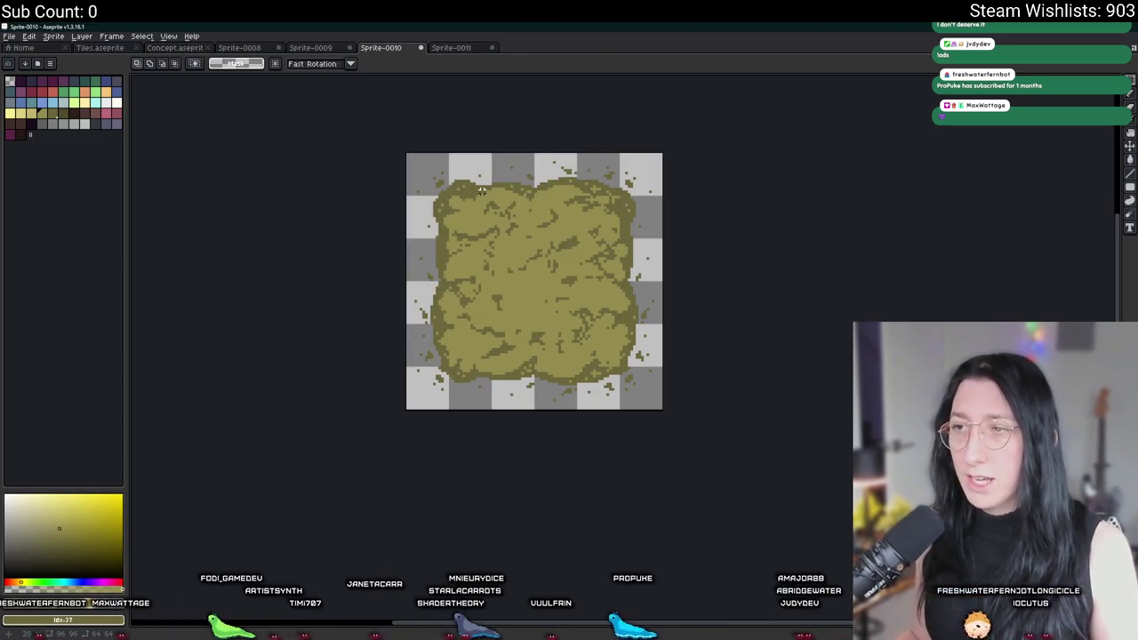
scroll(481, 190, down, 1)
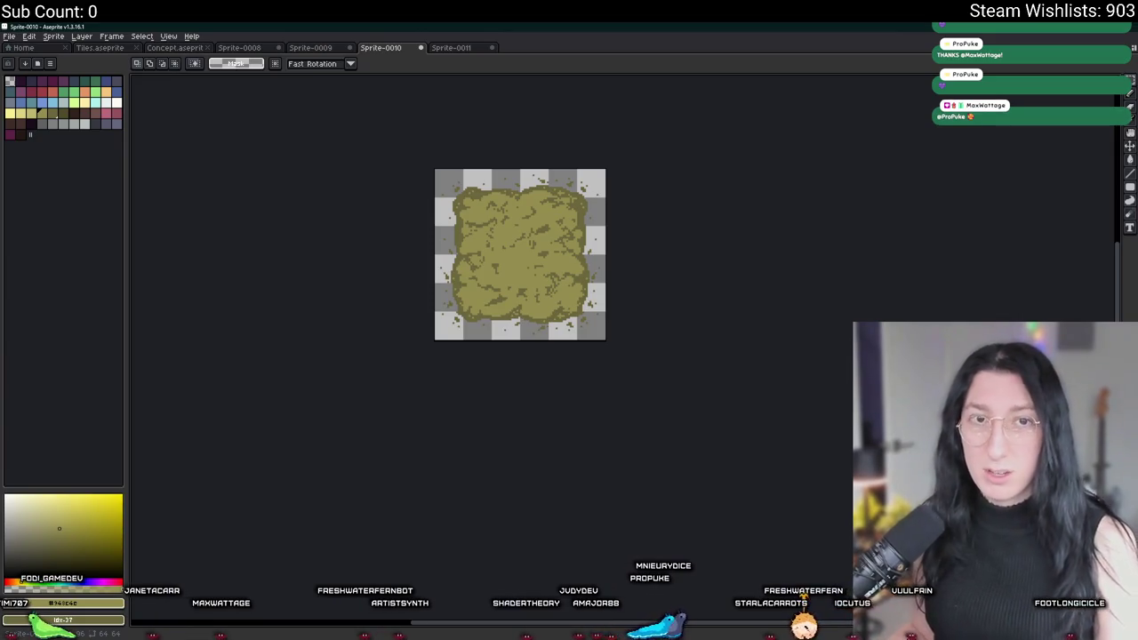
Pick the Pencil and set the brush size from 1px to 3px, clearing any selection
scroll(440, 185, up, 2)
scroll(373, 183, right, 2)
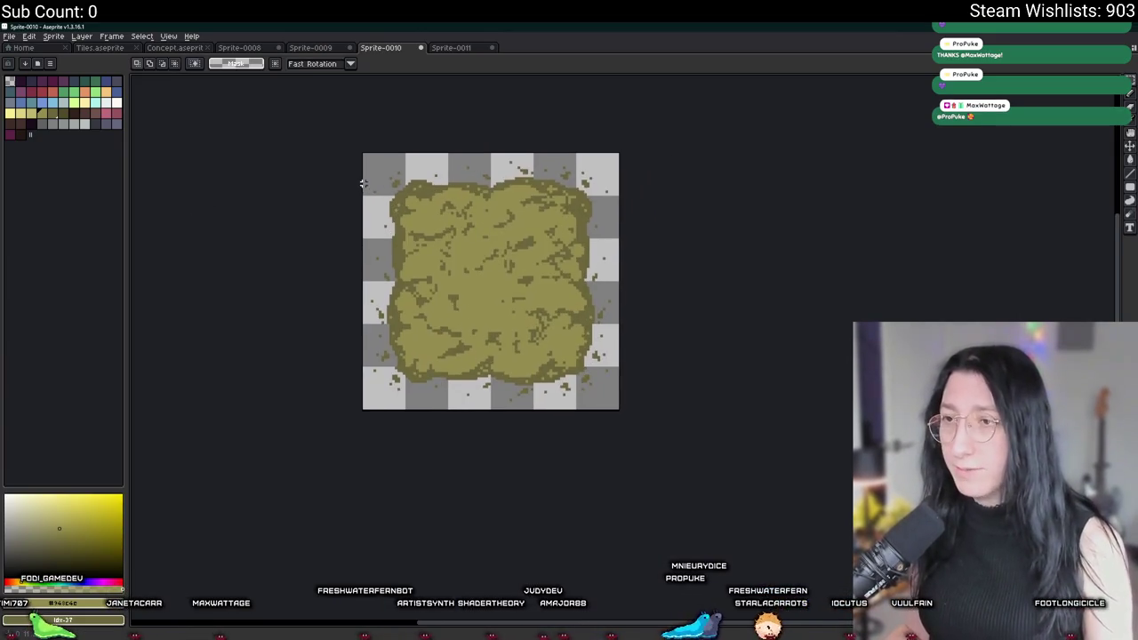
scroll(502, 255, up, 2)
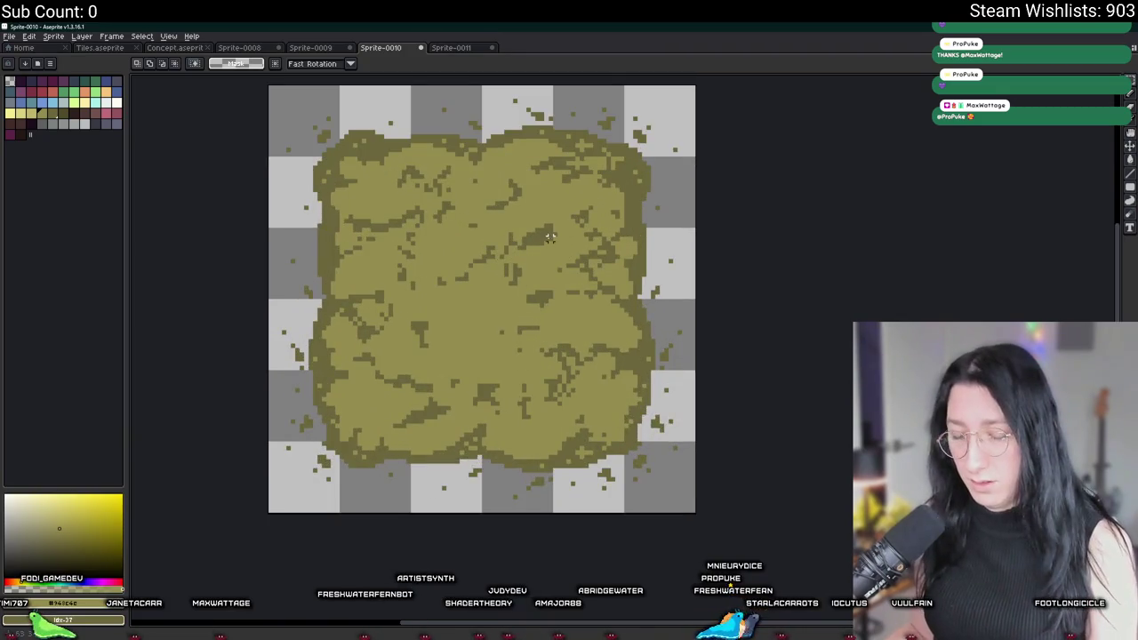
key(b)
scroll(471, 291, up, 1)
key(minus)
key(minus)
key(minus)
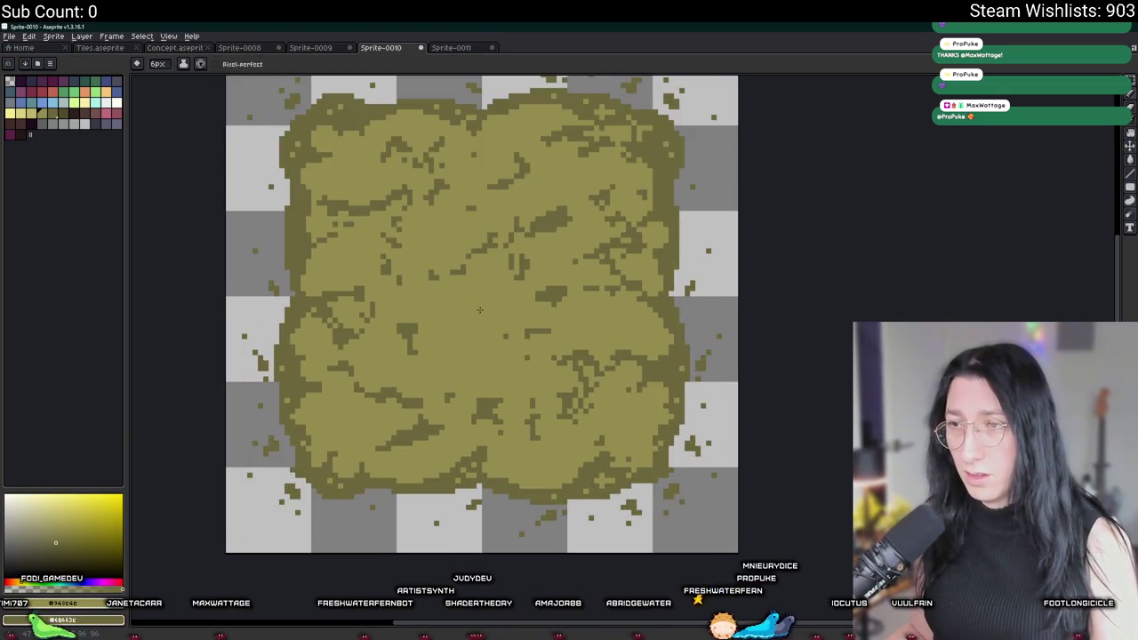
key(ctrl+d)
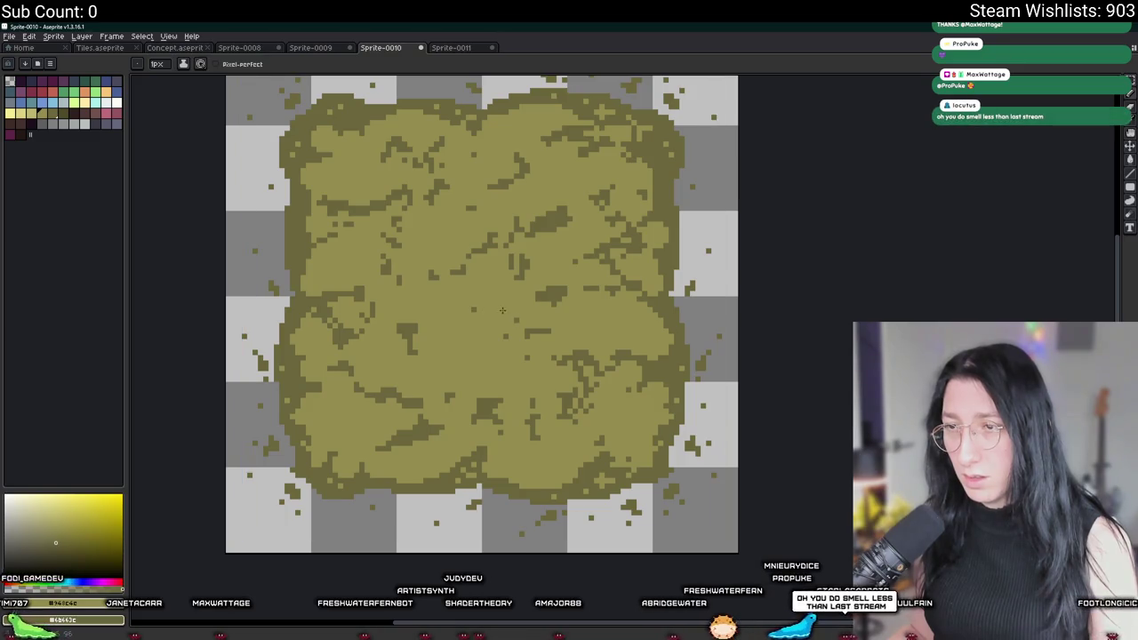
key(ctrl+shift+d)
key(plus)
key(plus)
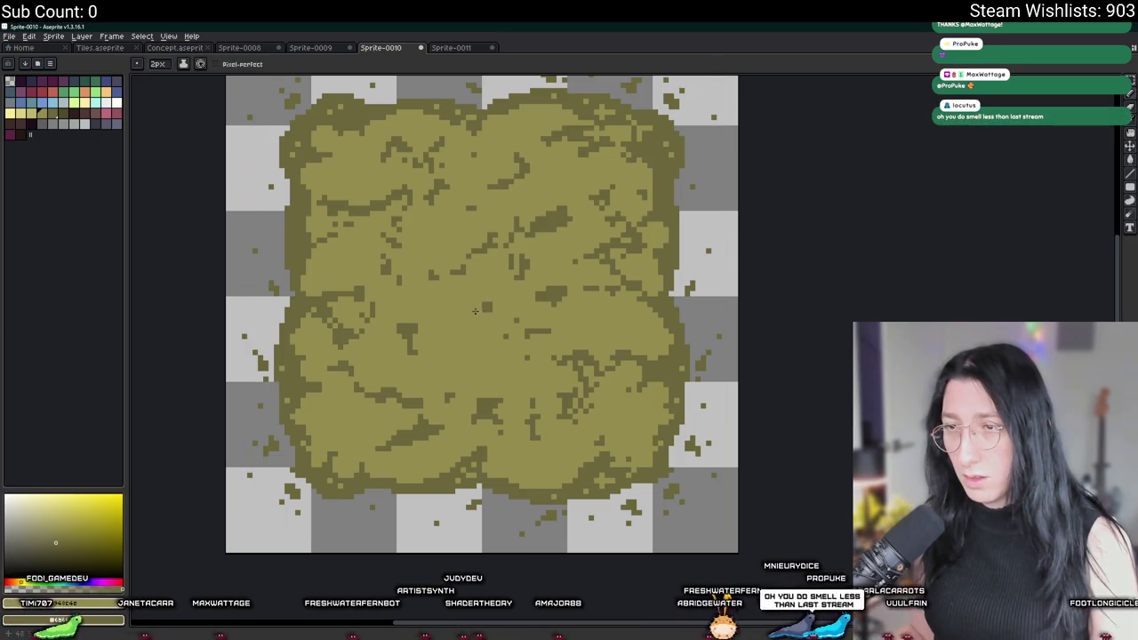
key(ctrl+d)
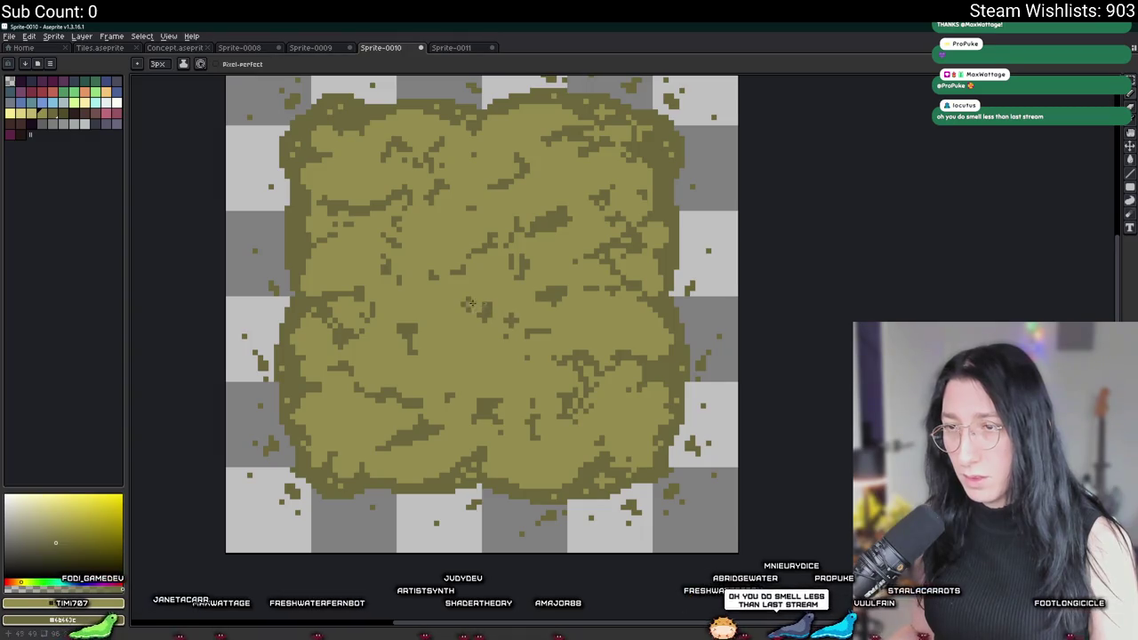
Zoom around the olive ground tile and show the layer timeline
scroll(472, 325, down, 1)
scroll(462, 342, up, 1)
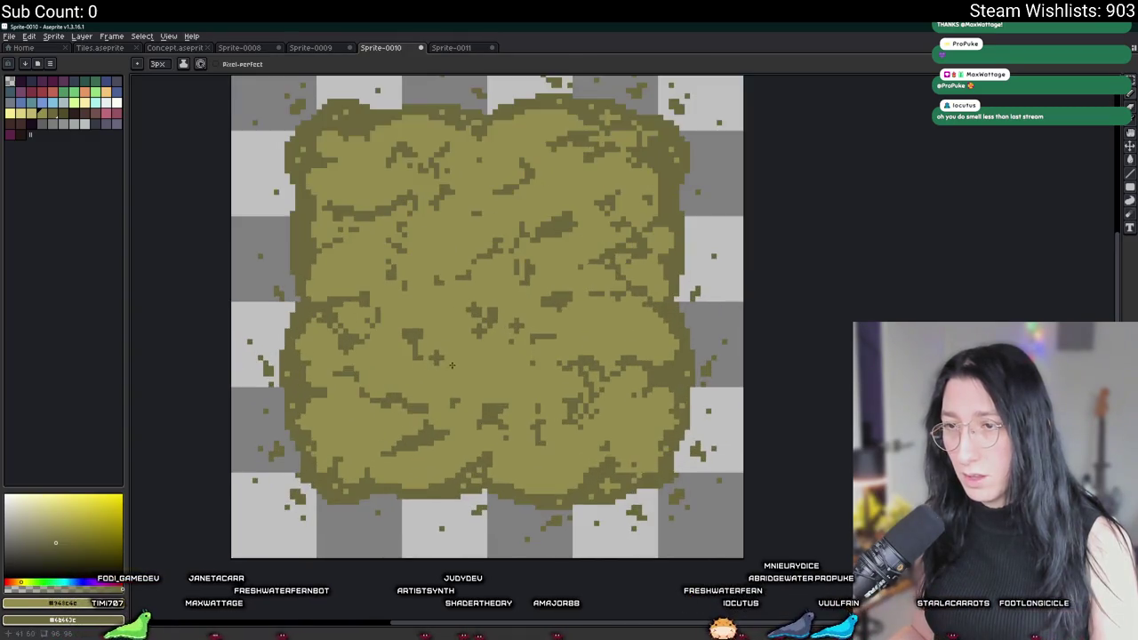
scroll(449, 368, down, 2)
scroll(450, 368, down, 2)
scroll(463, 309, up, 3)
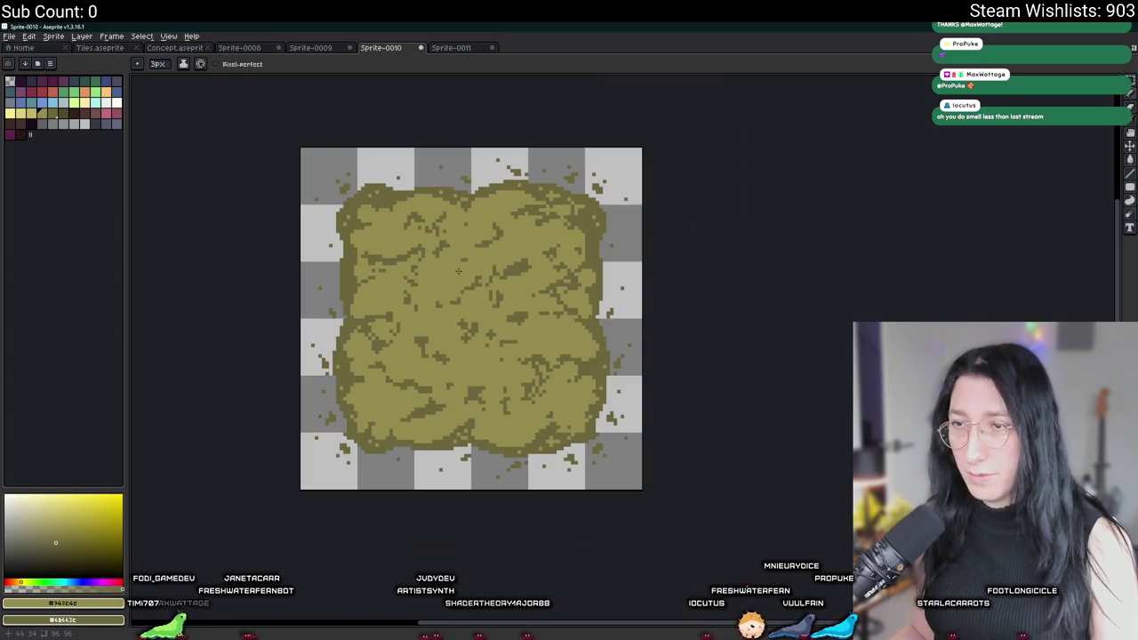
scroll(445, 278, up, 1)
scroll(436, 282, down, 3)
scroll(445, 266, up, 2)
scroll(492, 231, up, 1)
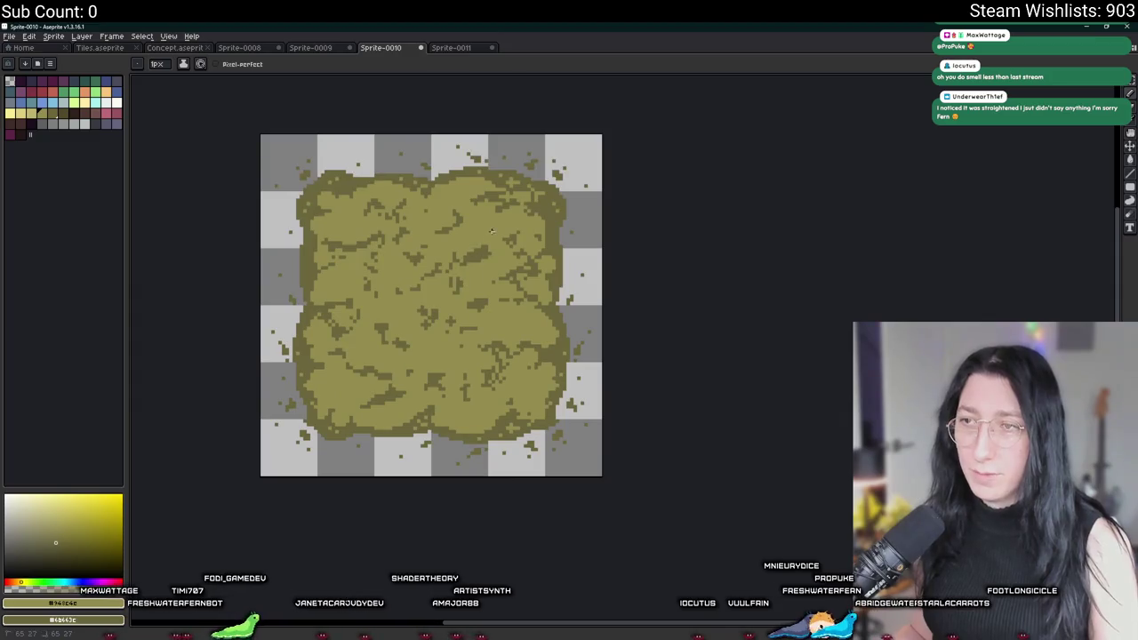
scroll(492, 232, down, 1)
scroll(481, 238, up, 2)
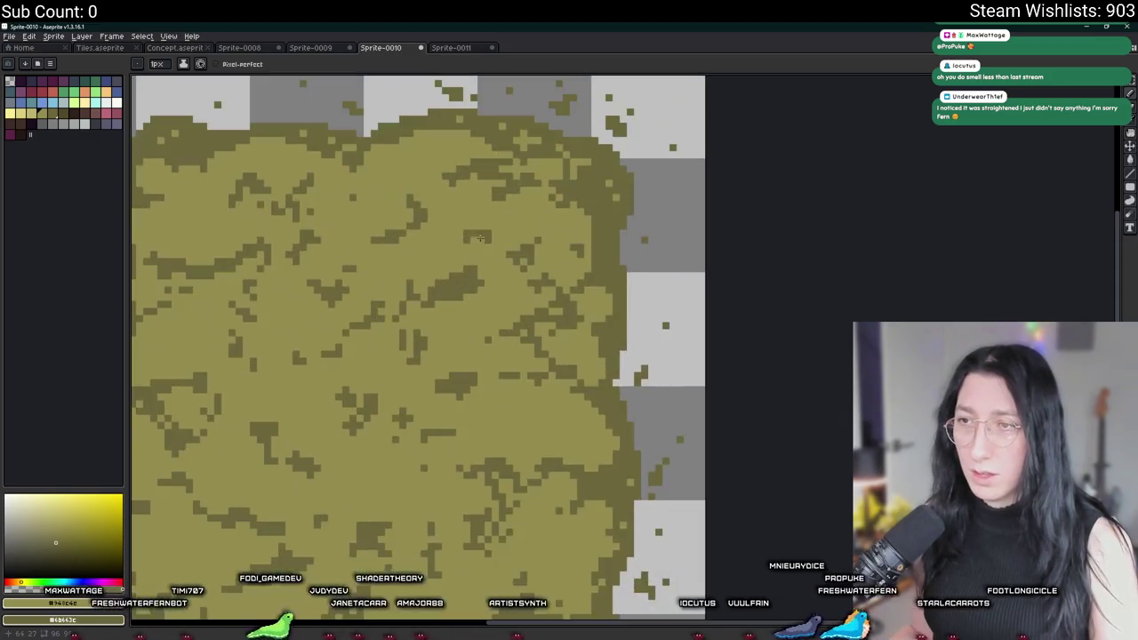
scroll(473, 239, down, 5)
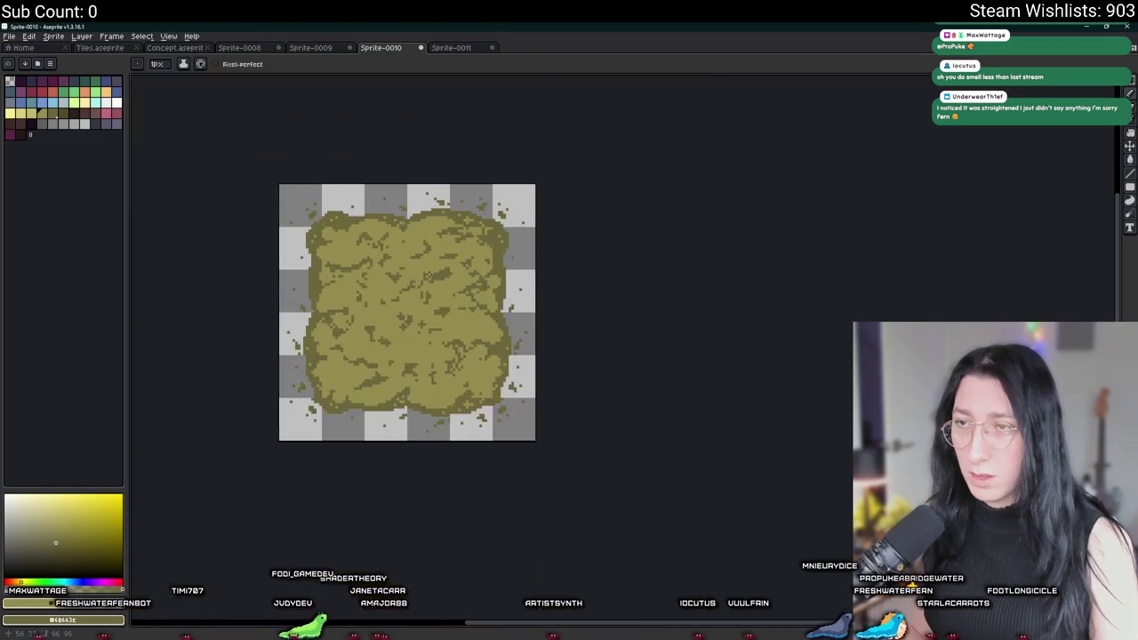
scroll(454, 242, up, 5)
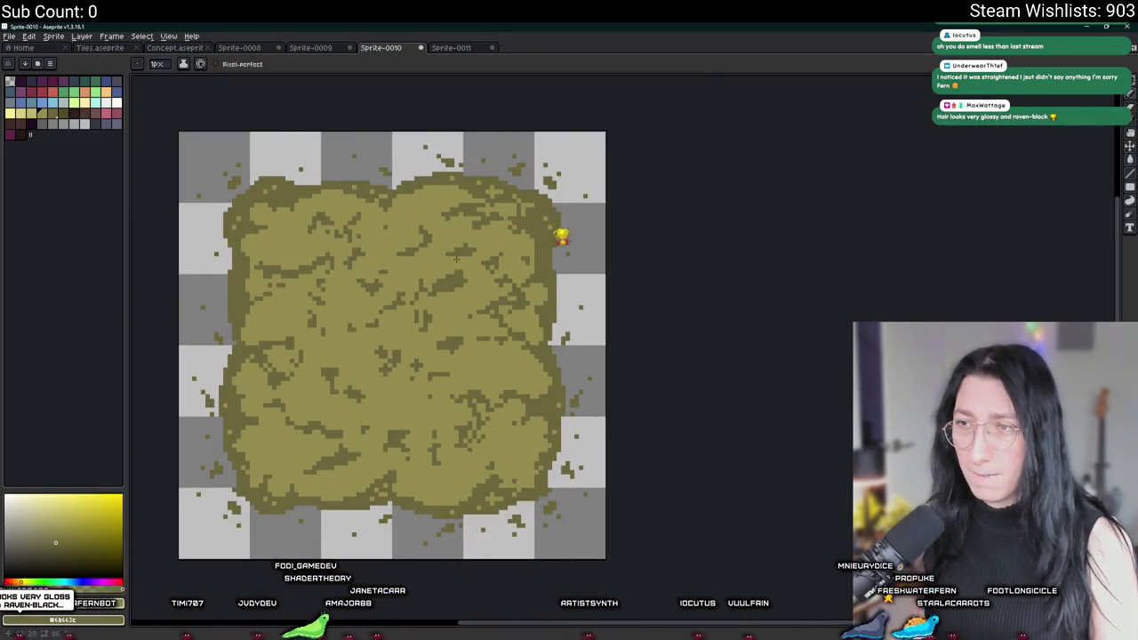
scroll(423, 283, down, 1)
scroll(473, 274, down, 2)
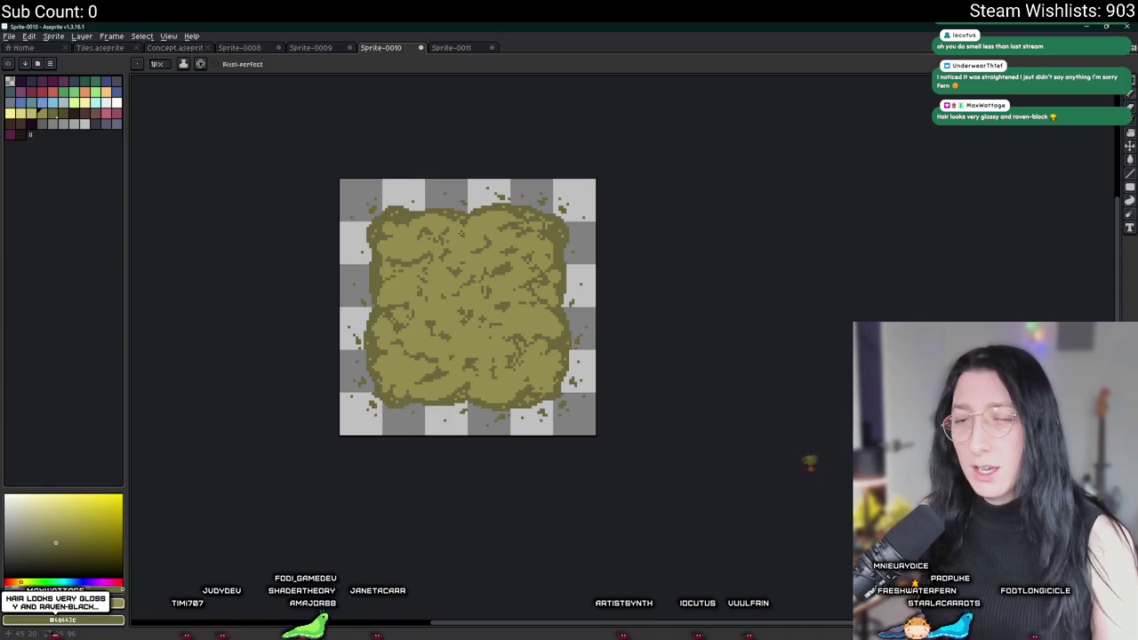
key(Tab)
scroll(461, 234, up, 1)
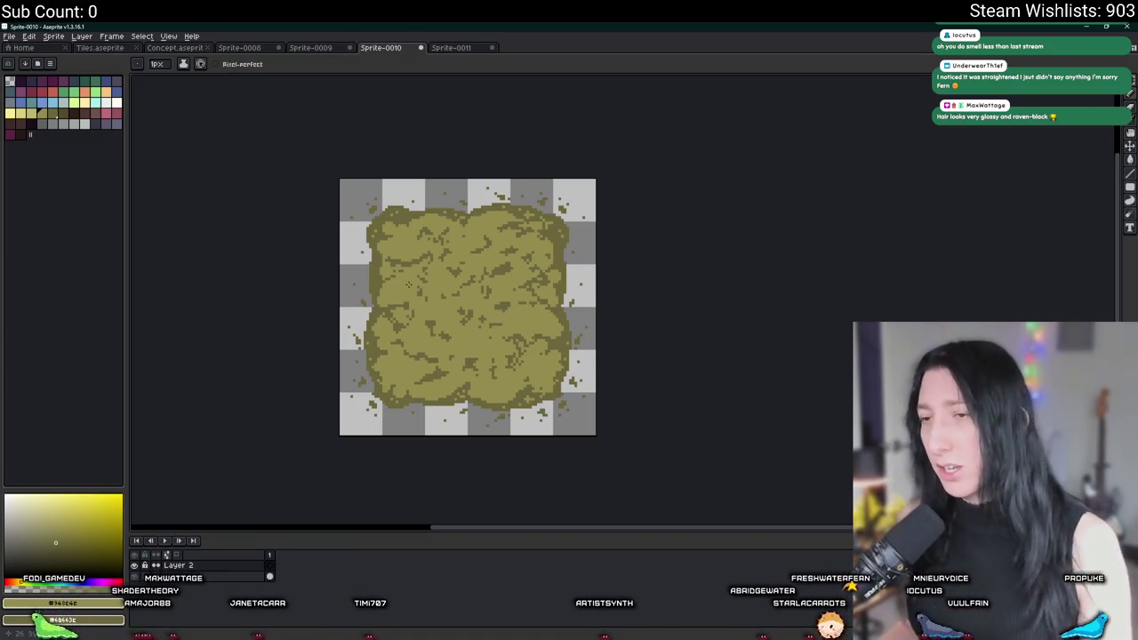
scroll(358, 124, up, 2)
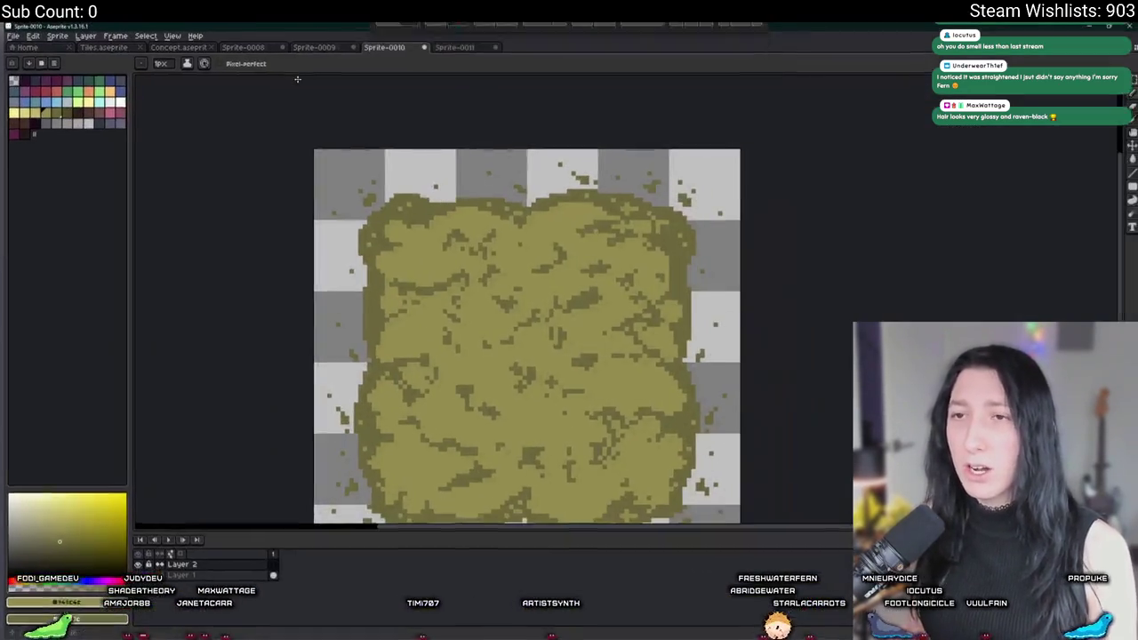
click(340, 50)
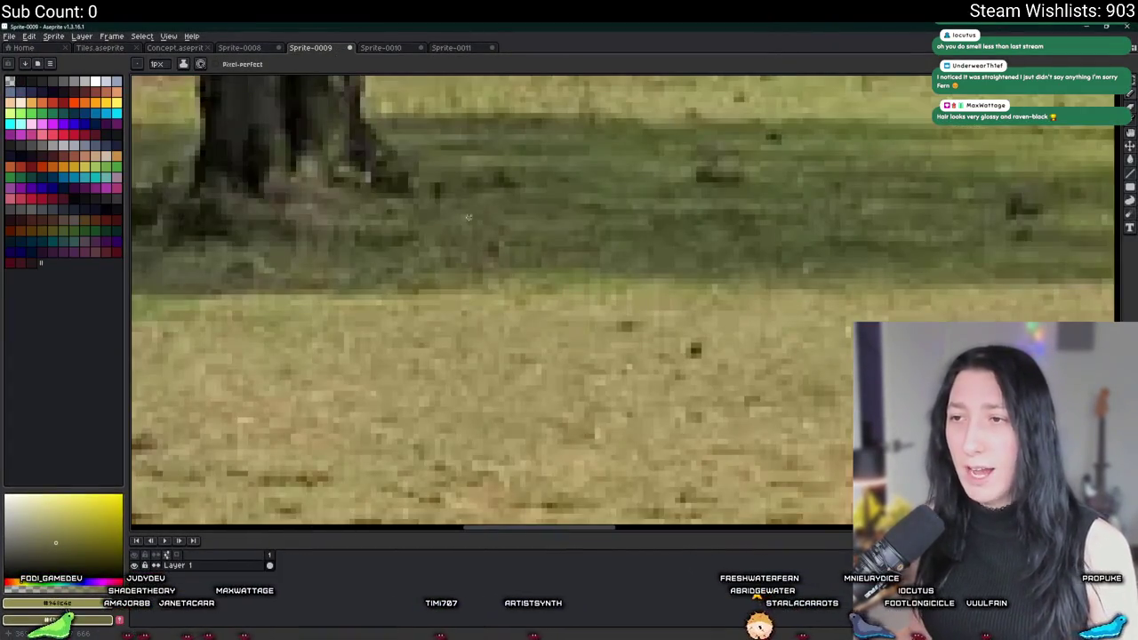
scroll(471, 215, down, 3)
scroll(683, 385, up, 3)
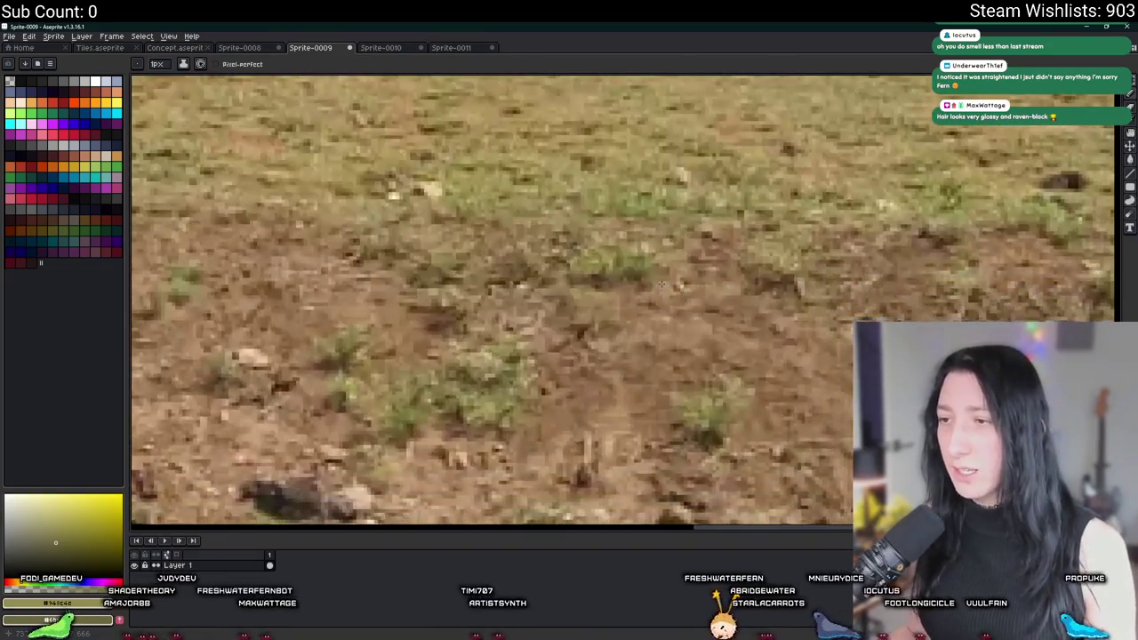
key(m)
scroll(683, 385, down, 2)
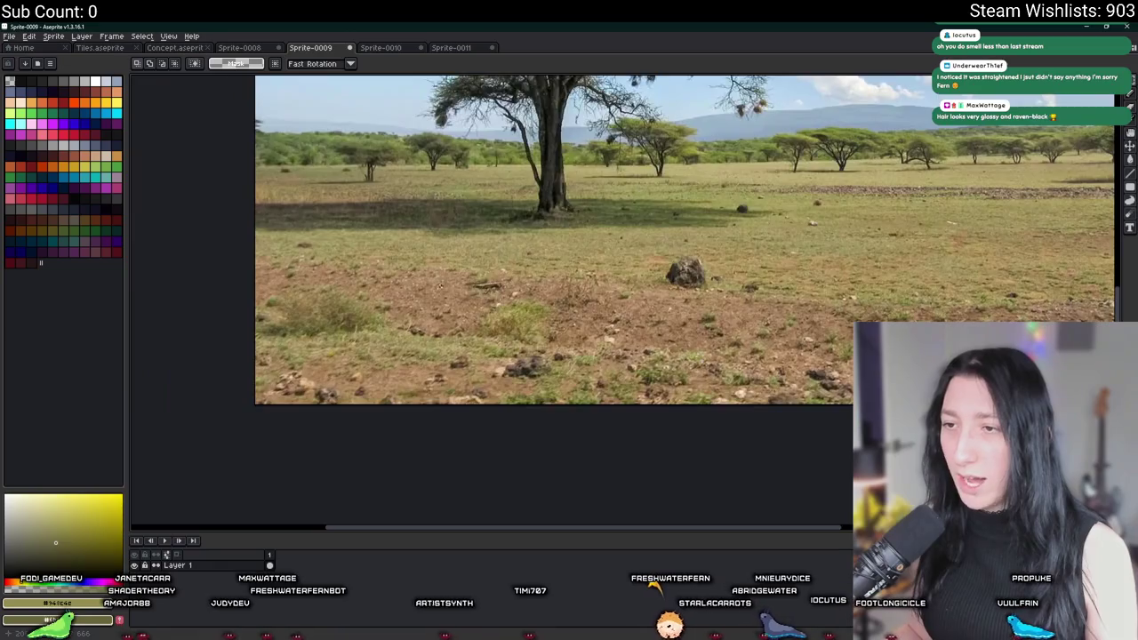
scroll(436, 280, up, 2)
mouse_move(667, 401)
mouse_down()
mouse_move(595, 323)
mouse_move(528, 303)
mouse_up()
drag(211, 306, 284, 368)
drag(817, 357, 724, 299)
scroll(723, 299, up, 1)
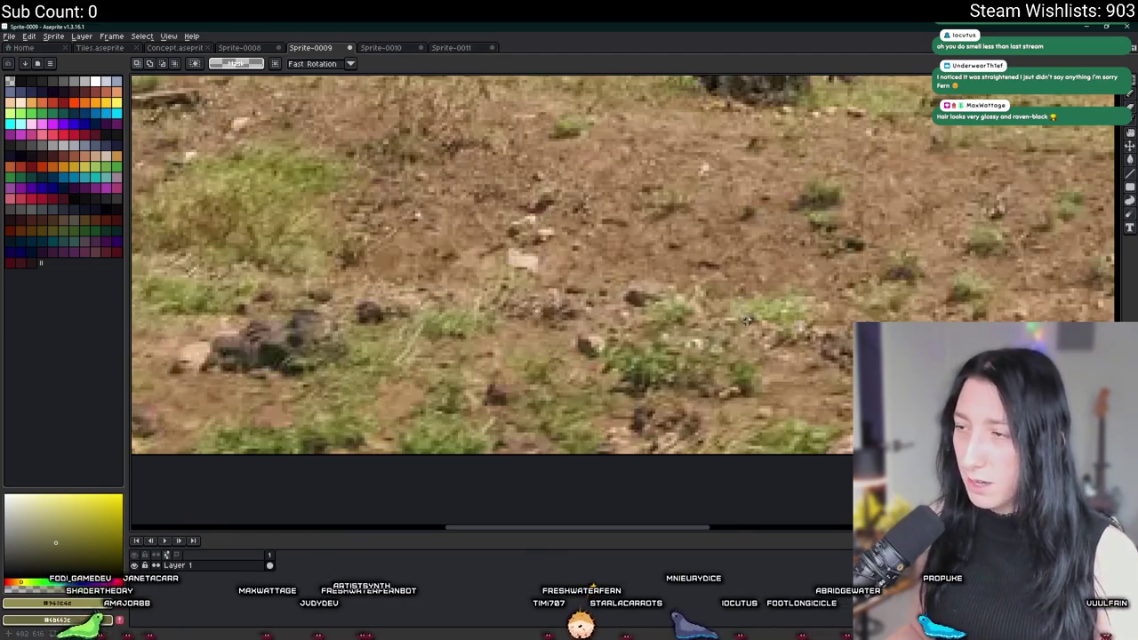
scroll(747, 321, down, 1)
click(401, 48)
click(465, 49)
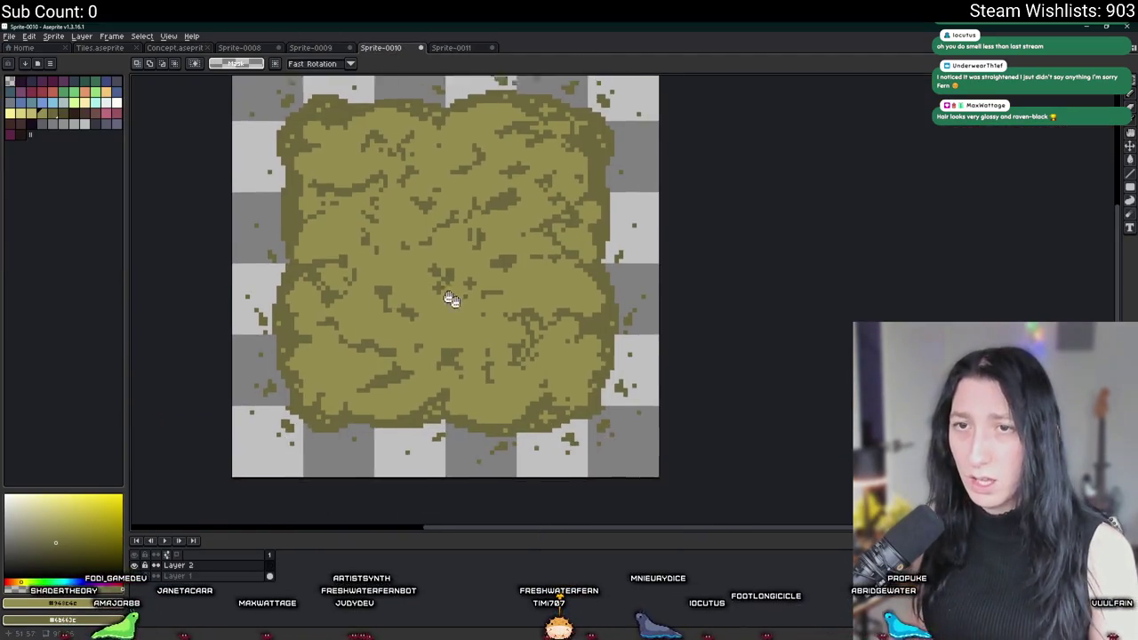
Back on the ground tile sprite, make a bright green the Pencil's current colour
click(321, 49)
click(363, 50)
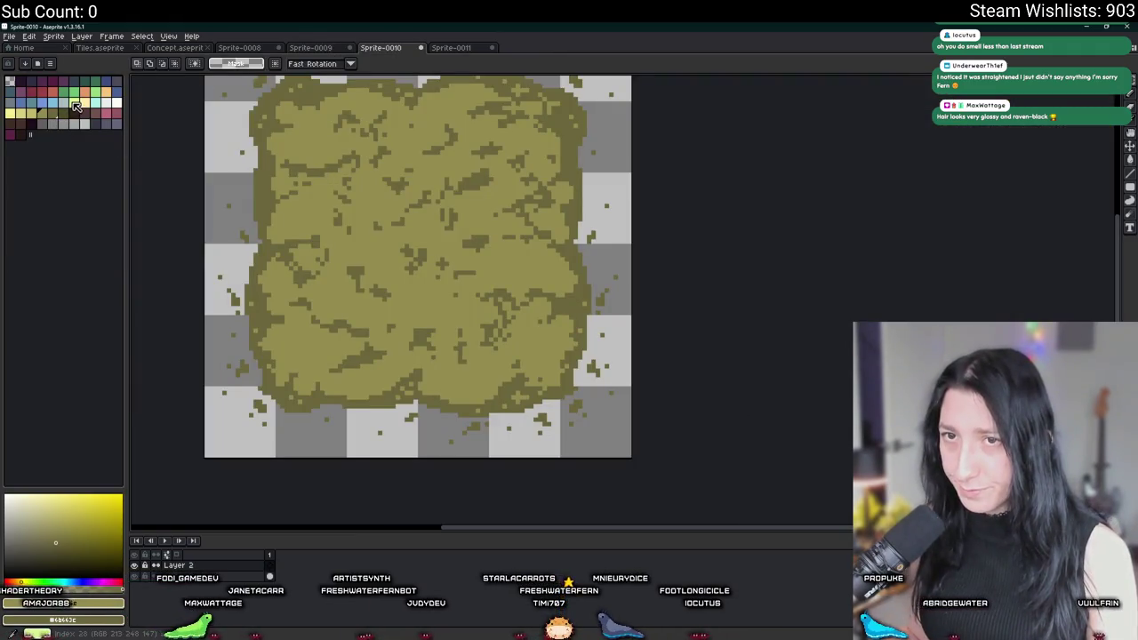
click(59, 606)
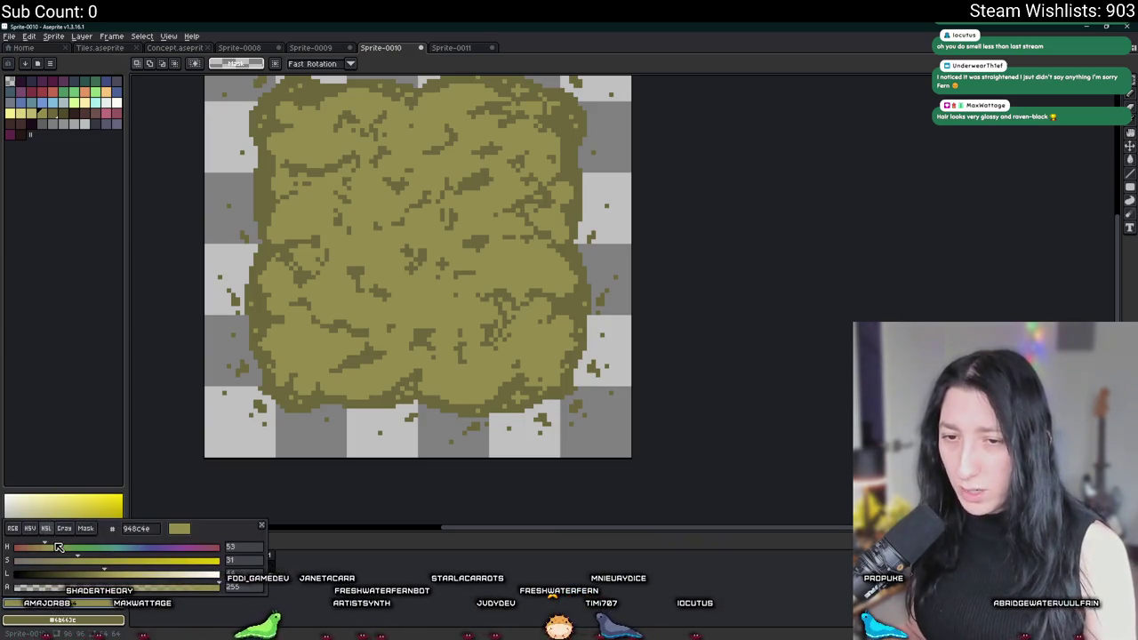
scroll(345, 256, up, 3)
key(b)
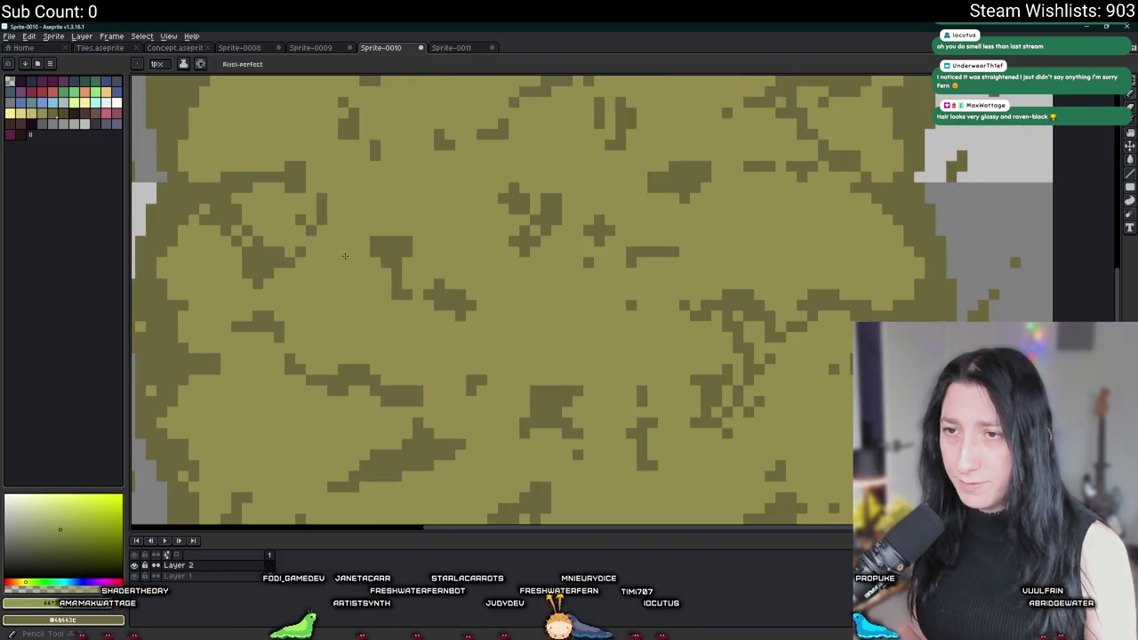
scroll(380, 221, down, 4)
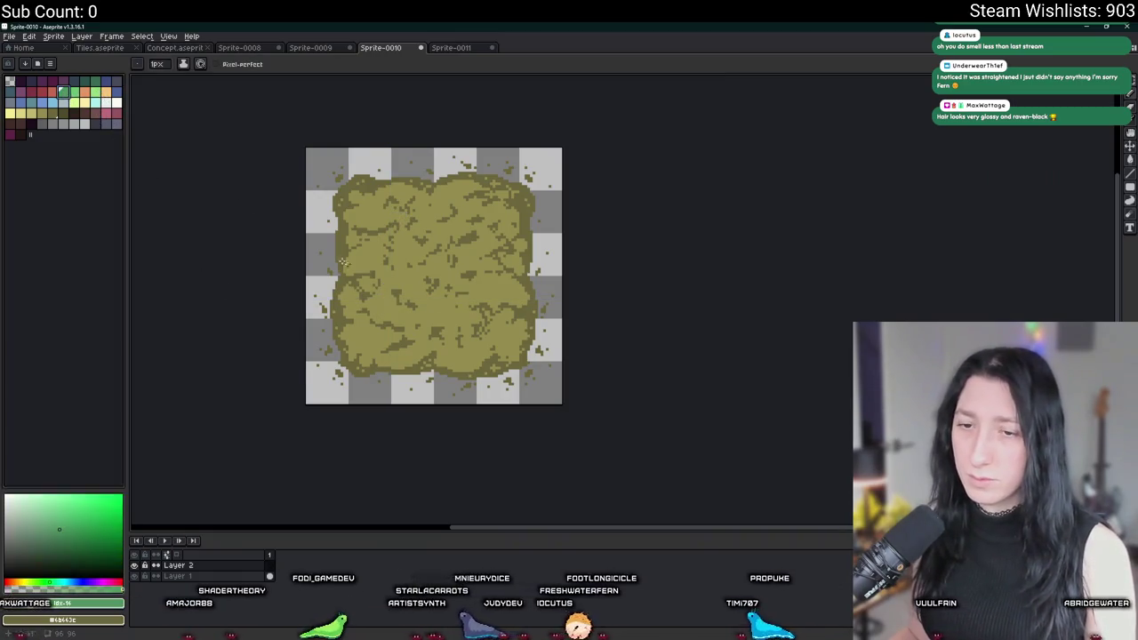
scroll(418, 280, up, 2)
scroll(461, 303, down, 2)
scroll(463, 334, up, 2)
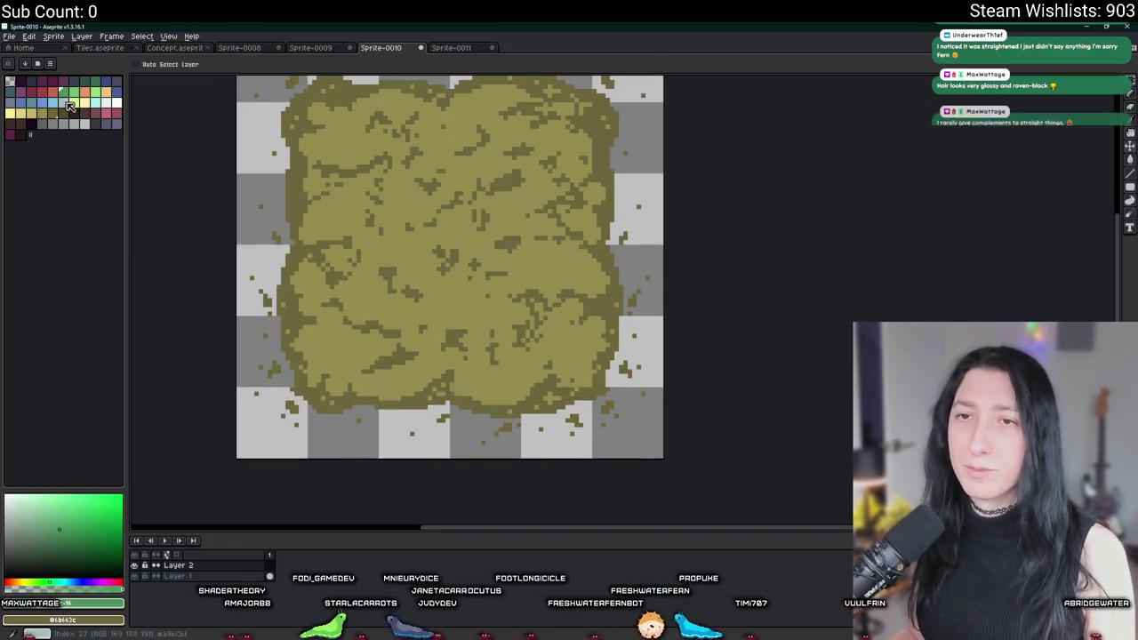
Sample the olive ground colour from the tile with the Eyedropper
click(74, 108)
scroll(502, 320, up, 3)
scroll(513, 316, down, 5)
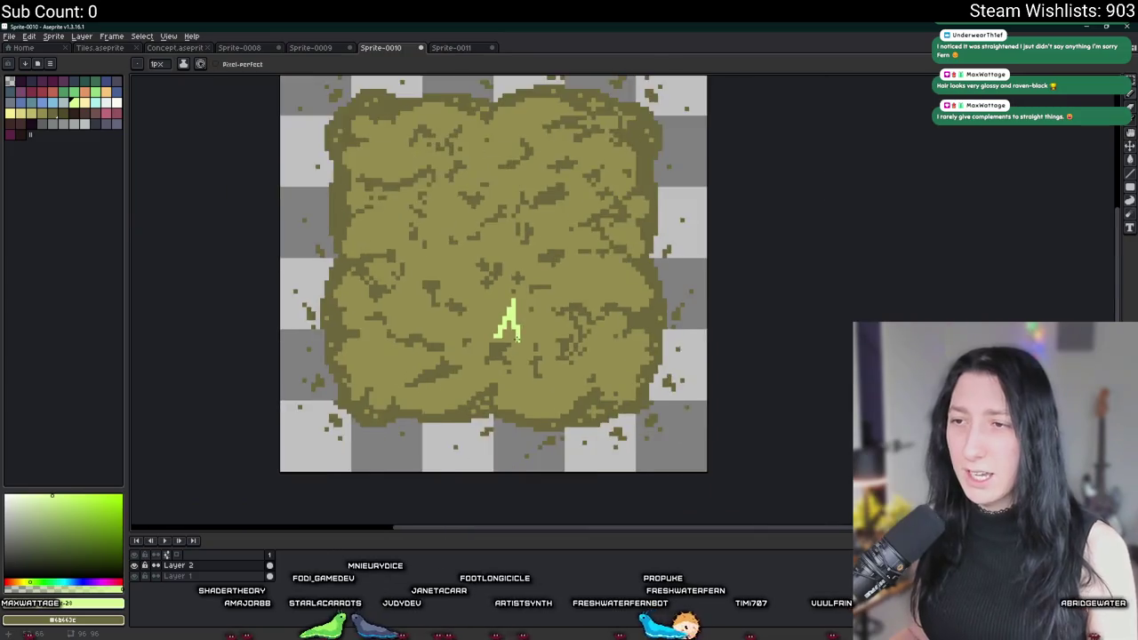
scroll(629, 377, up, 2)
key(i)
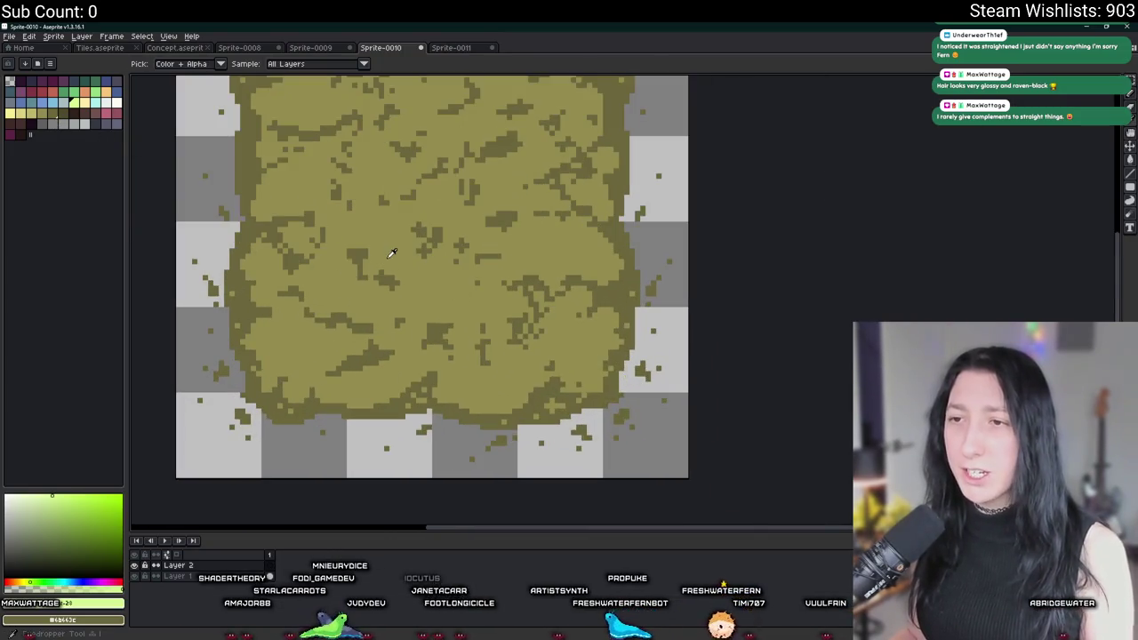
click(37, 112)
key(b)
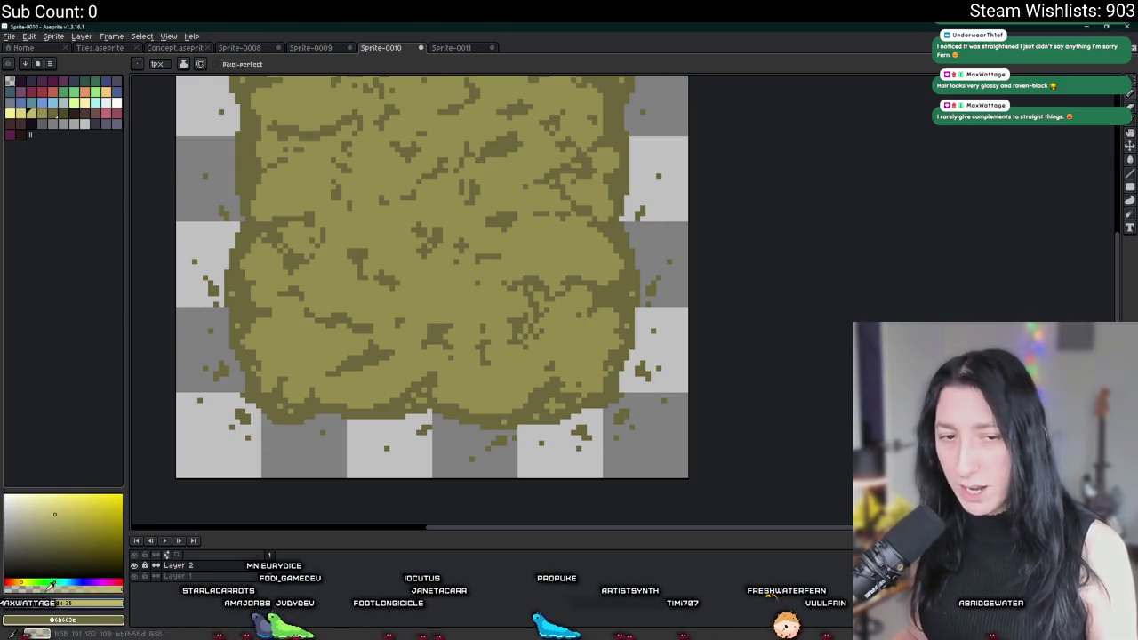
Shift the colour's HSV hue to 66 and draw a small light-green tuft near the tile centre
click(94, 608)
click(35, 528)
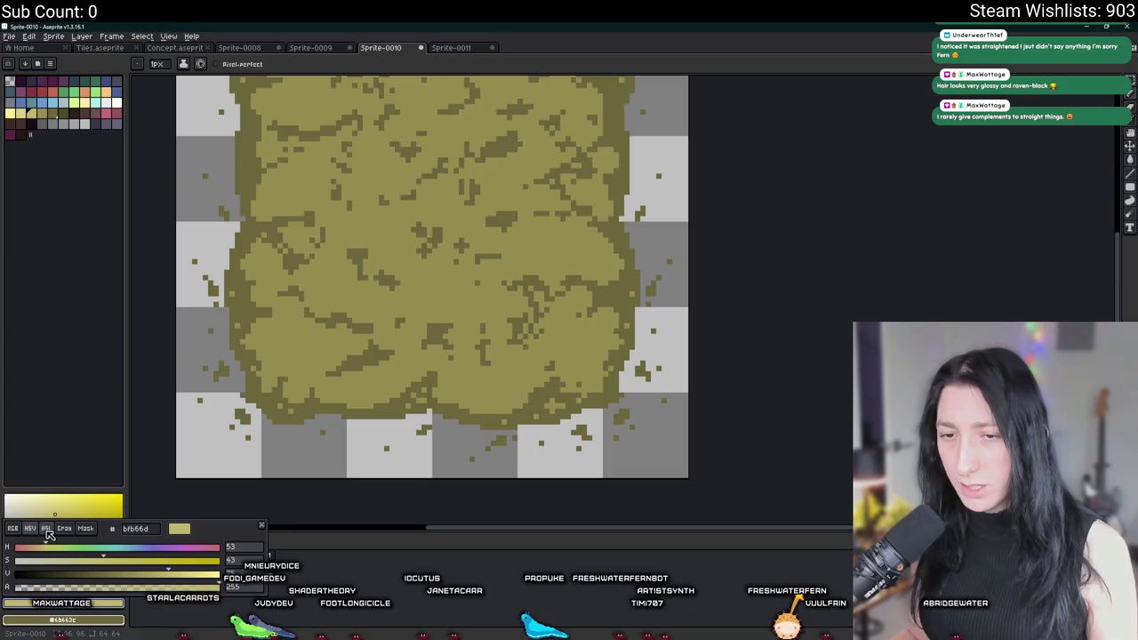
click(59, 547)
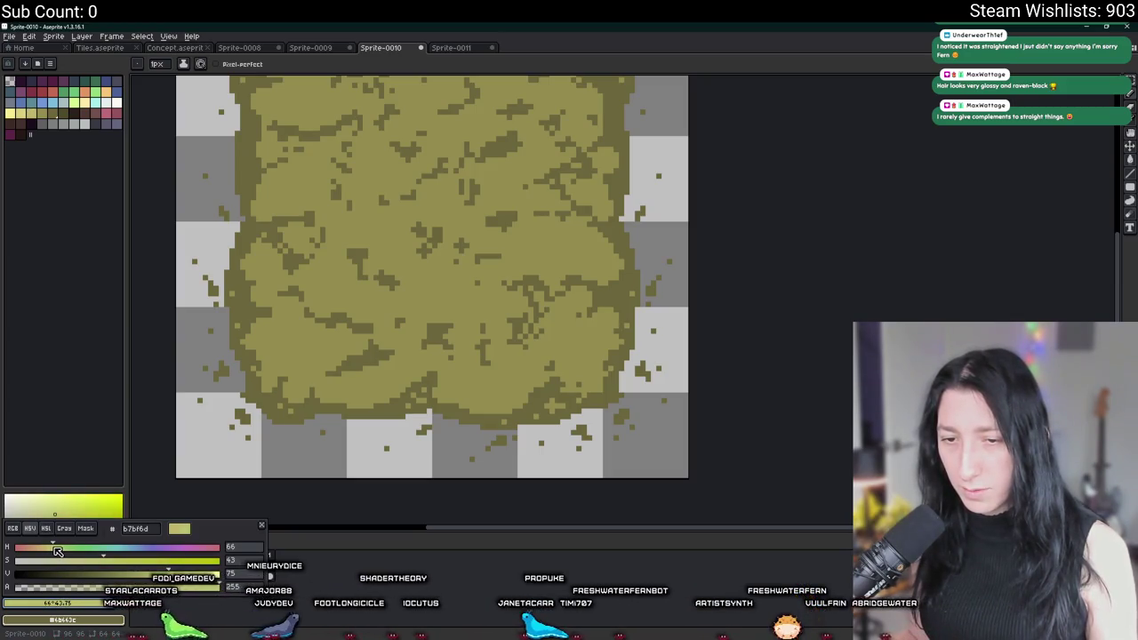
click(347, 369)
scroll(376, 323, down, 3)
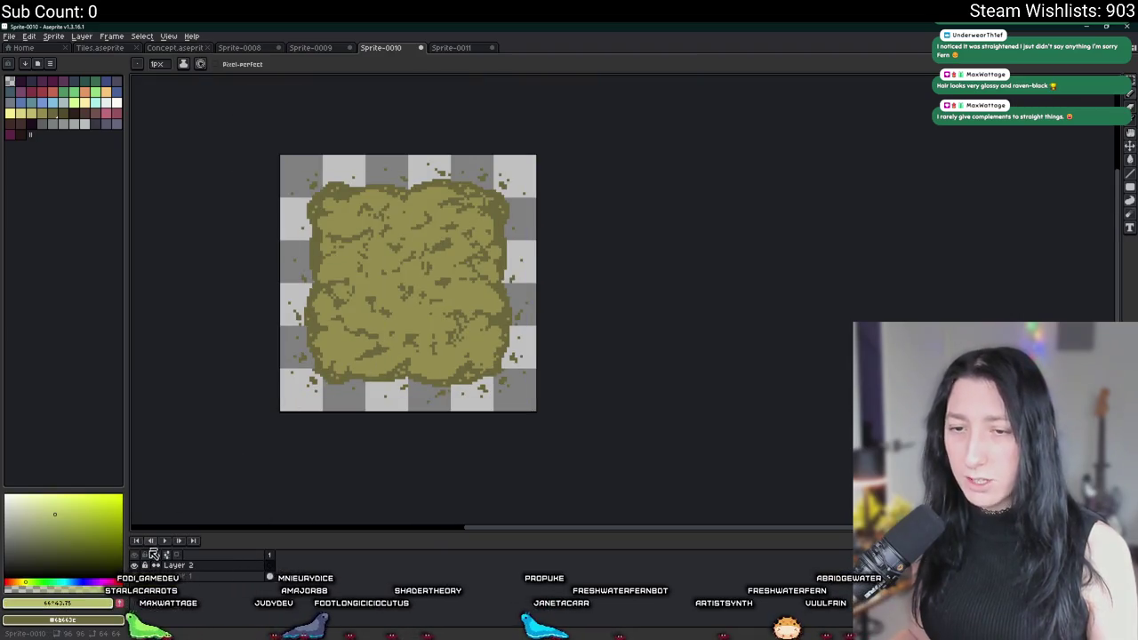
scroll(432, 297, up, 5)
drag(432, 297, 481, 309)
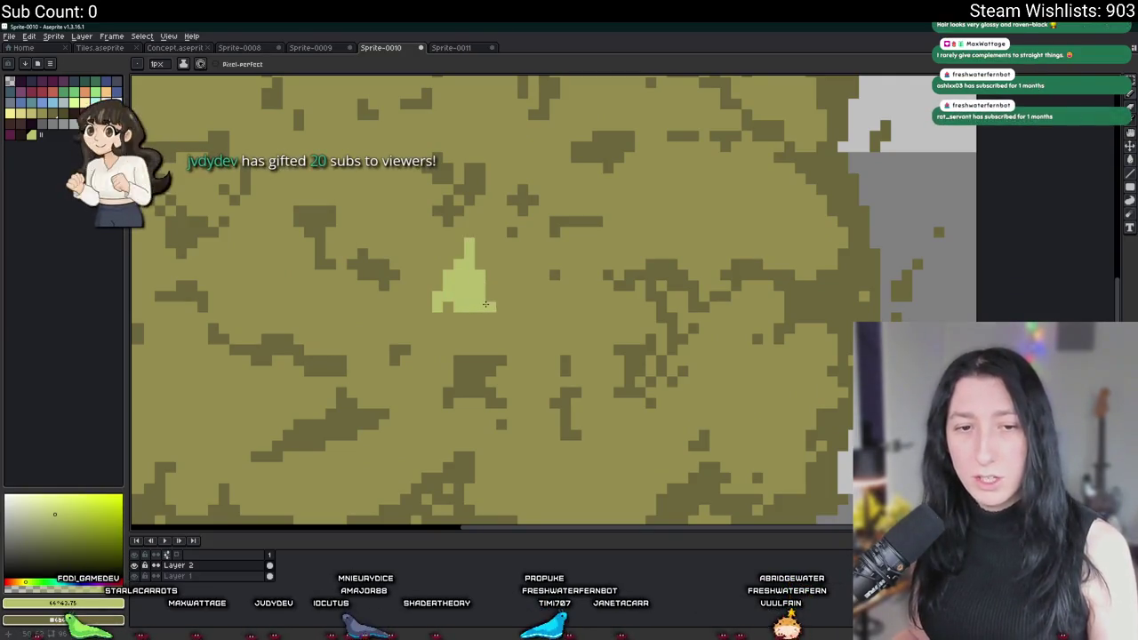
Widen the light-green tuft into a solid triangle, then switch to the Twitch stream
drag(464, 303, 504, 308)
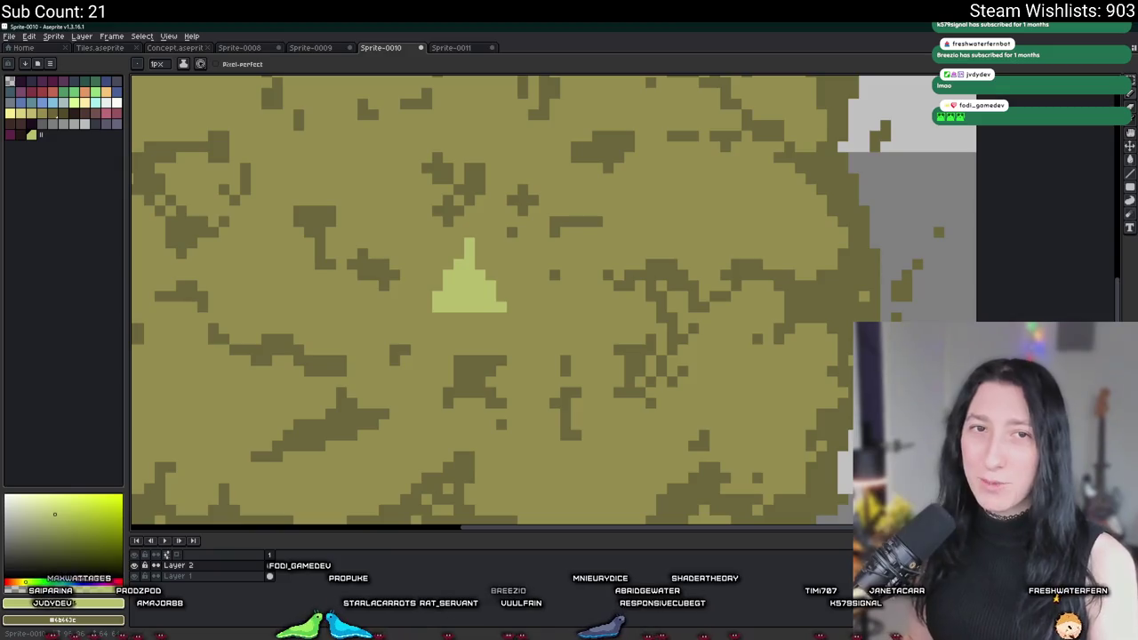
key(alt+Tab)
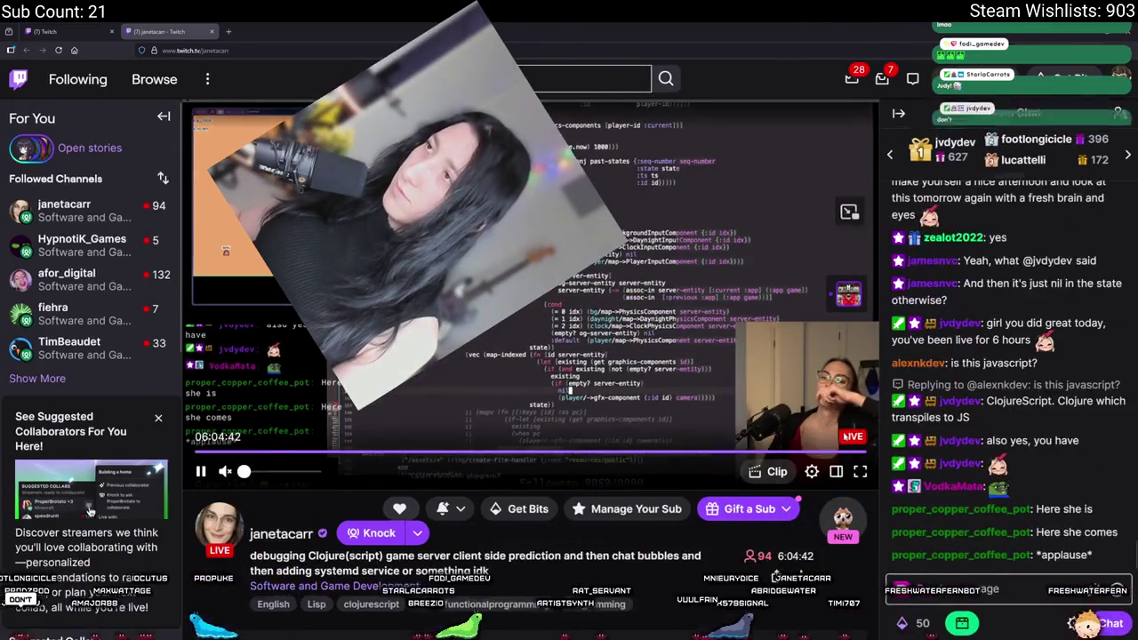
Zoom the Twitch page in, then back out to see more of the chat
key(ctrl+plus)
key(ctrl+minus)
key(ctrl+minus)
key(ctrl+minus)
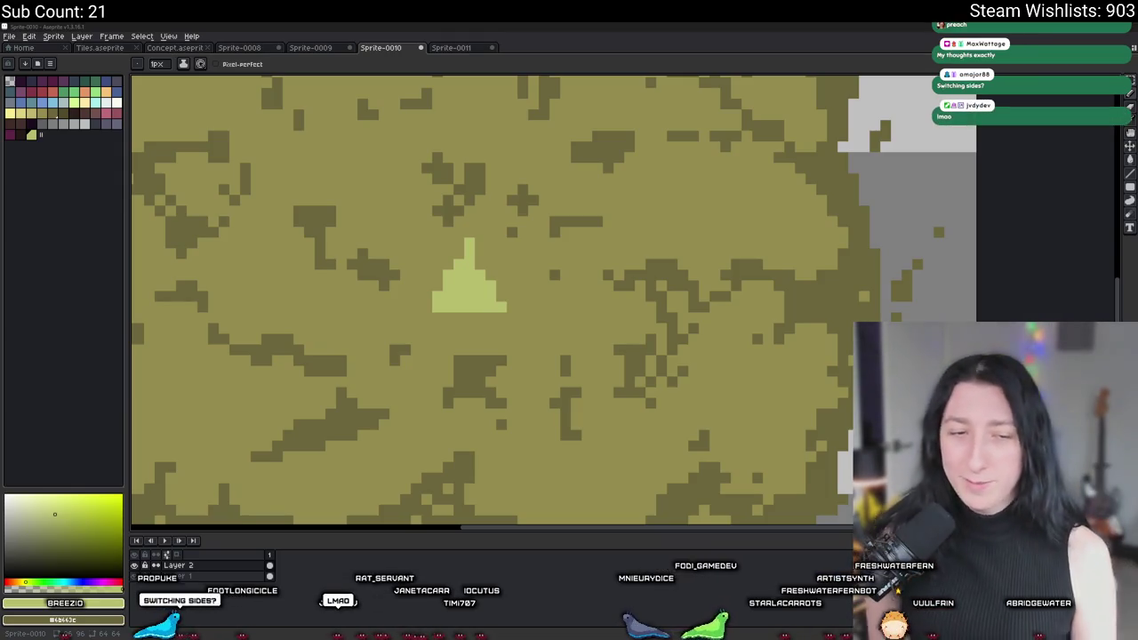
Turn the sampled olive 948C4E into a darker green at hue 74 and dot it inside the tuft
scroll(477, 239, down, 2)
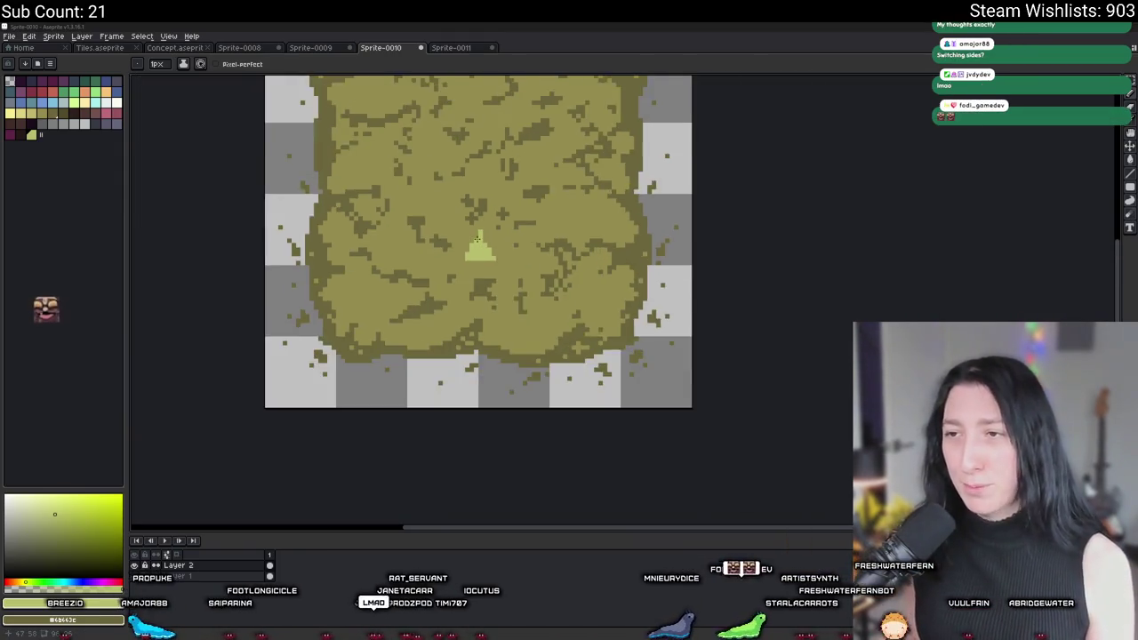
scroll(478, 238, up, 3)
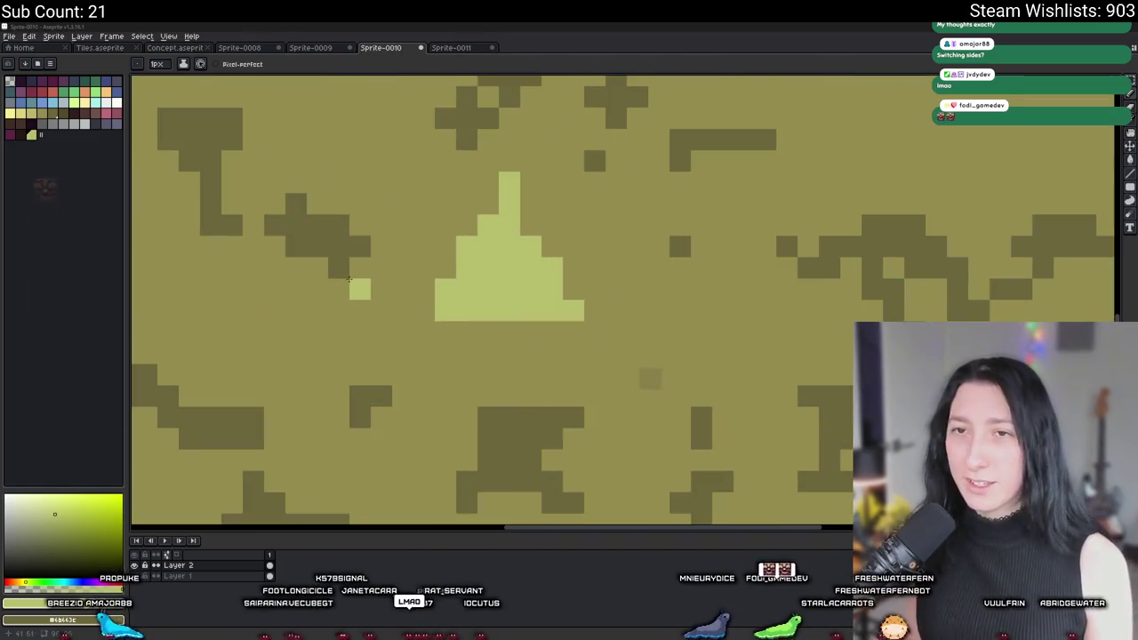
alt+click(365, 284)
click(62, 604)
click(29, 529)
click(59, 548)
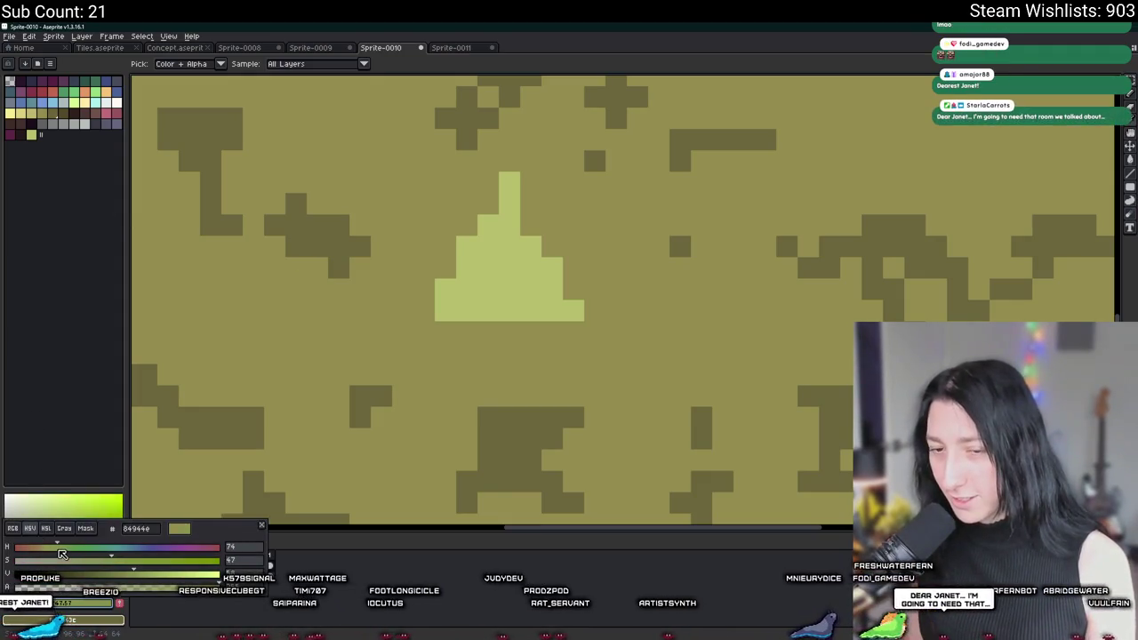
key(Escape)
scroll(456, 302, up, 1)
key(b)
click(491, 305)
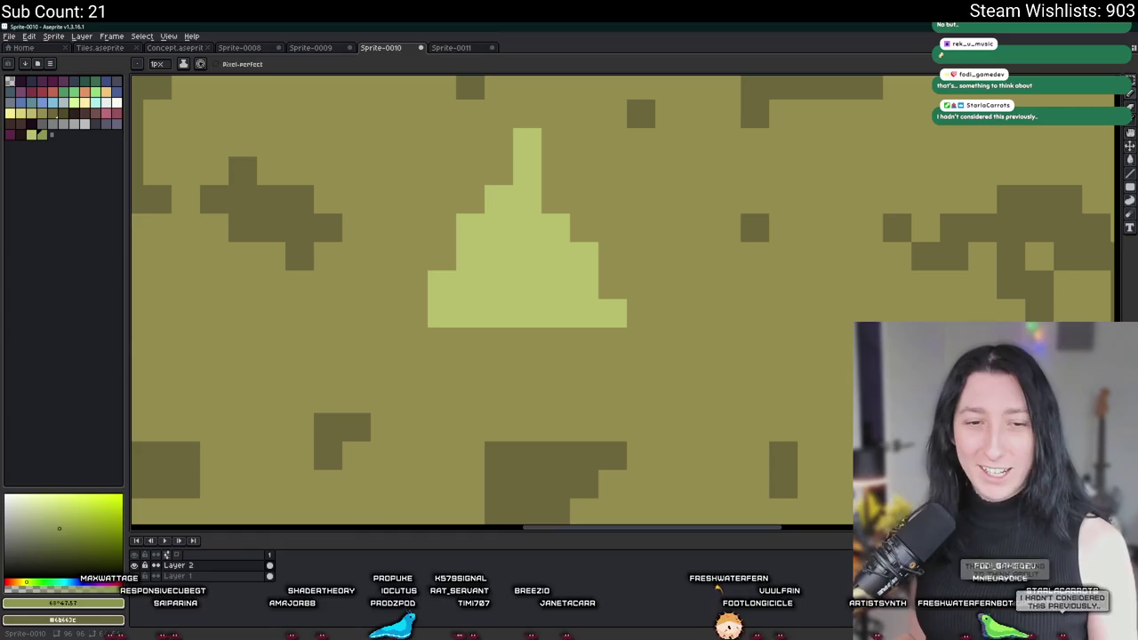
Paint a darker green T shape along the tuft's base
scroll(407, 303, up, 2)
mouse_move(473, 315)
mouse_down()
mouse_move(557, 311)
mouse_move(526, 247)
mouse_move(449, 324)
mouse_up()
scroll(472, 311, down, 5)
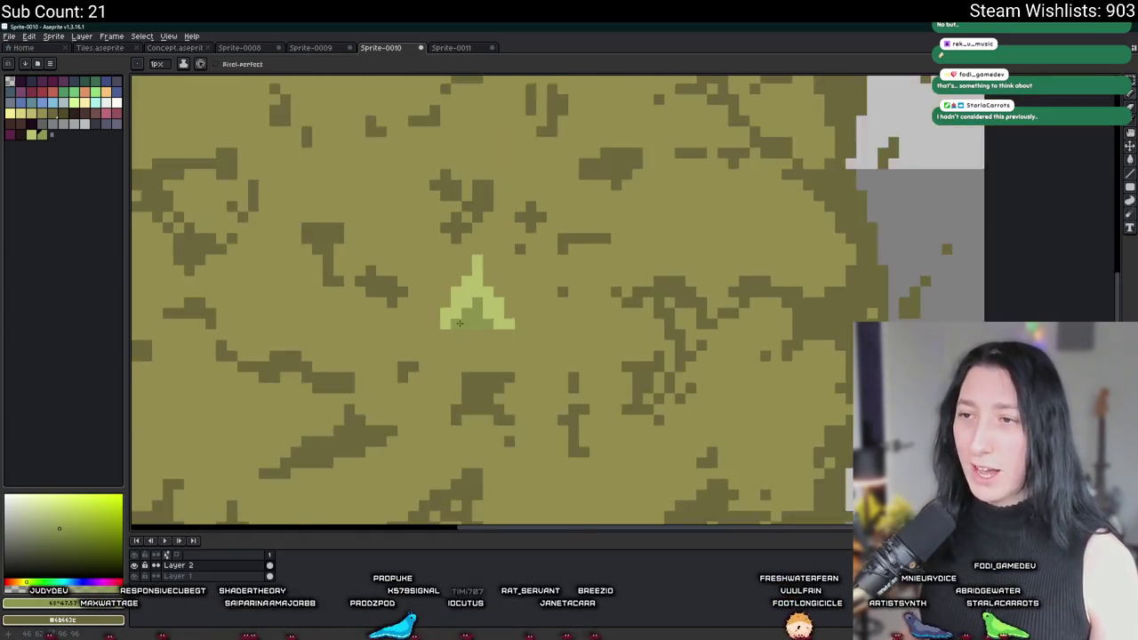
scroll(482, 325, up, 2)
scroll(482, 326, up, 2)
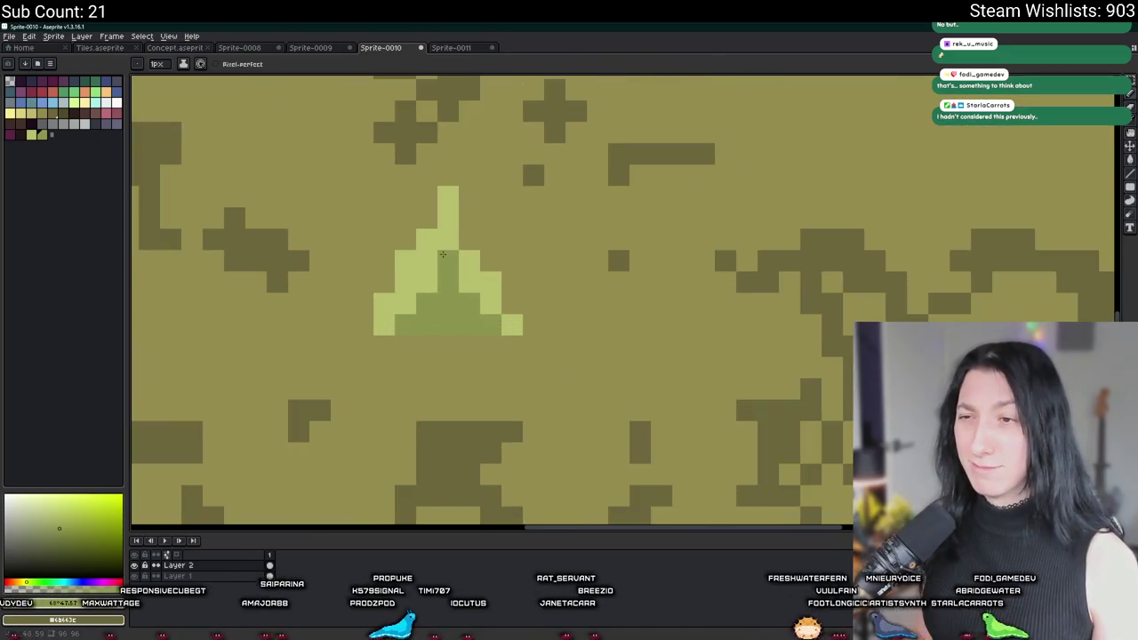
scroll(448, 240, down, 4)
scroll(458, 323, up, 3)
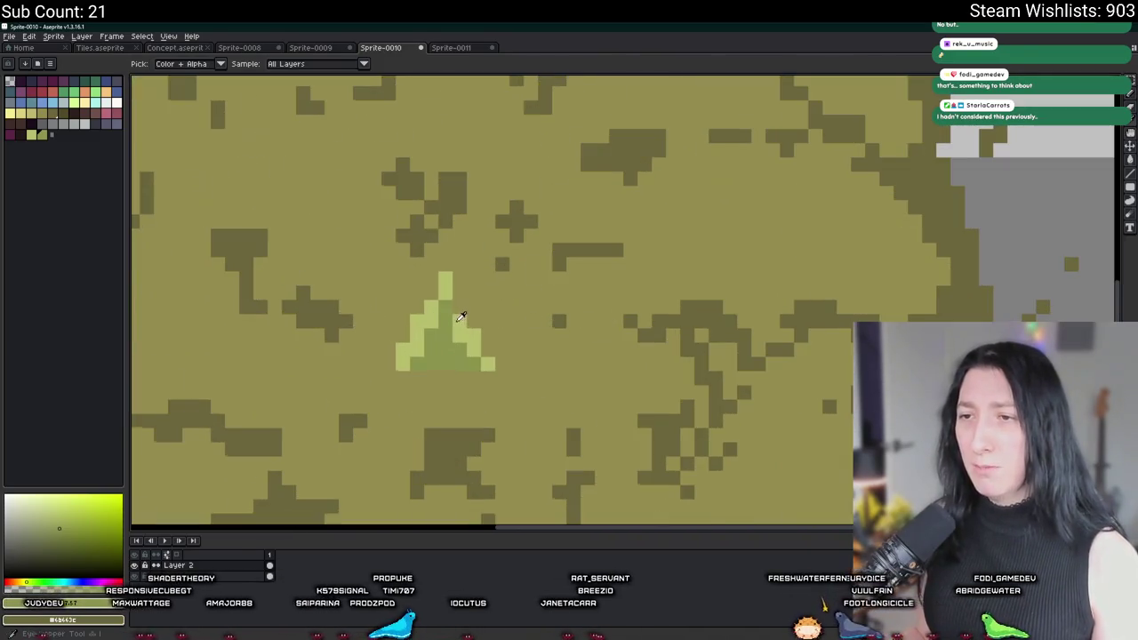
key(e)
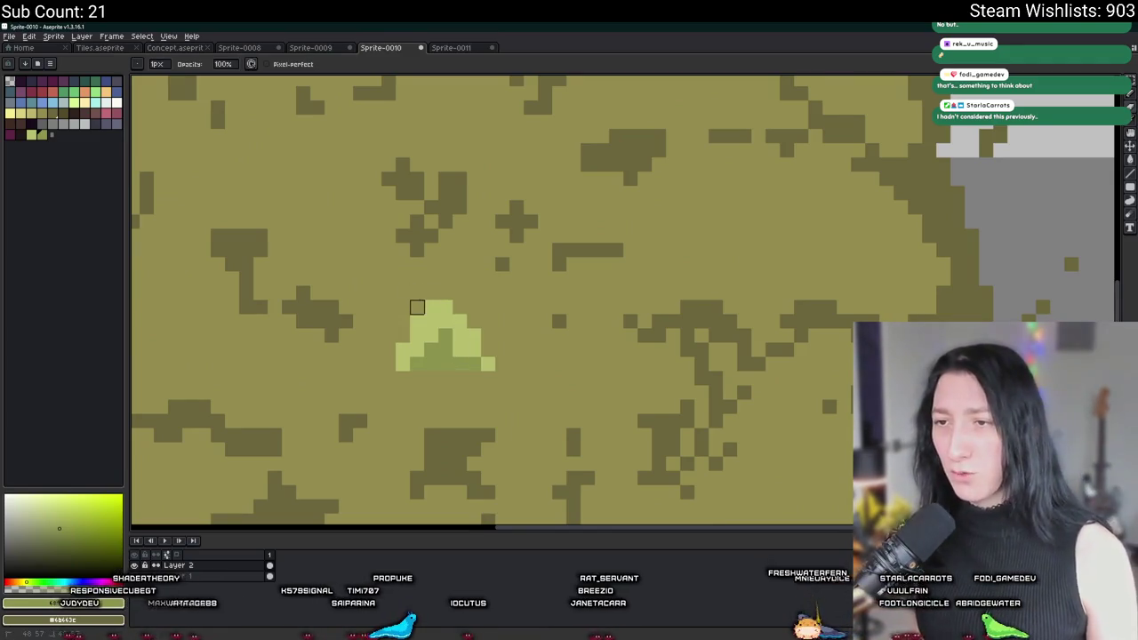
scroll(431, 293, down, 4)
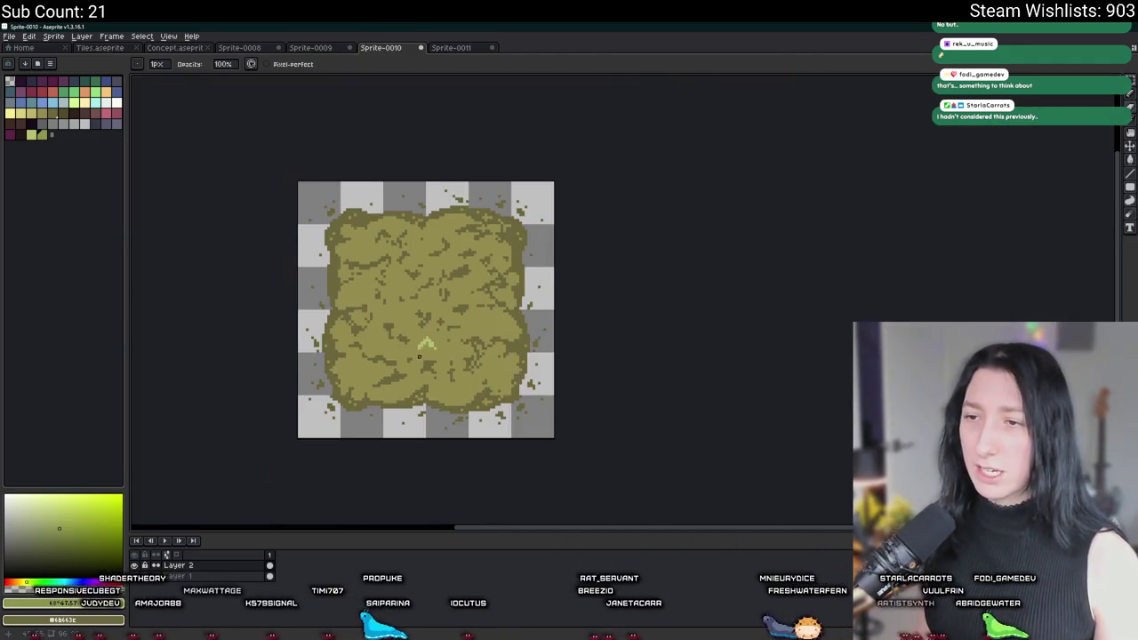
scroll(426, 336, up, 3)
scroll(426, 336, up, 2)
scroll(442, 324, down, 3)
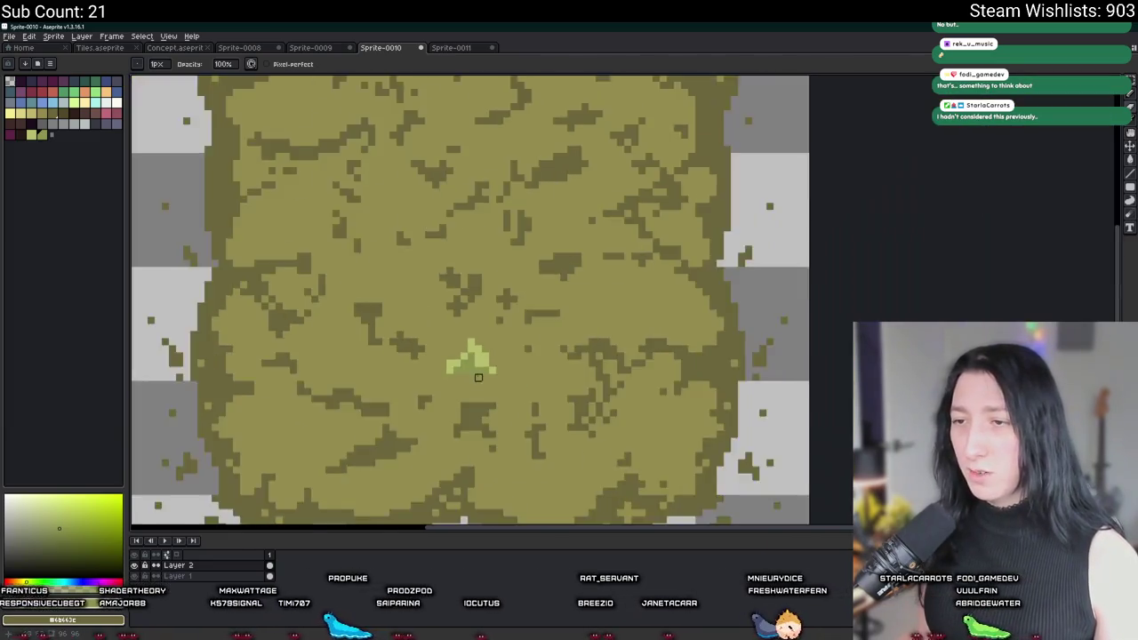
scroll(455, 366, down, 1)
scroll(467, 360, up, 2)
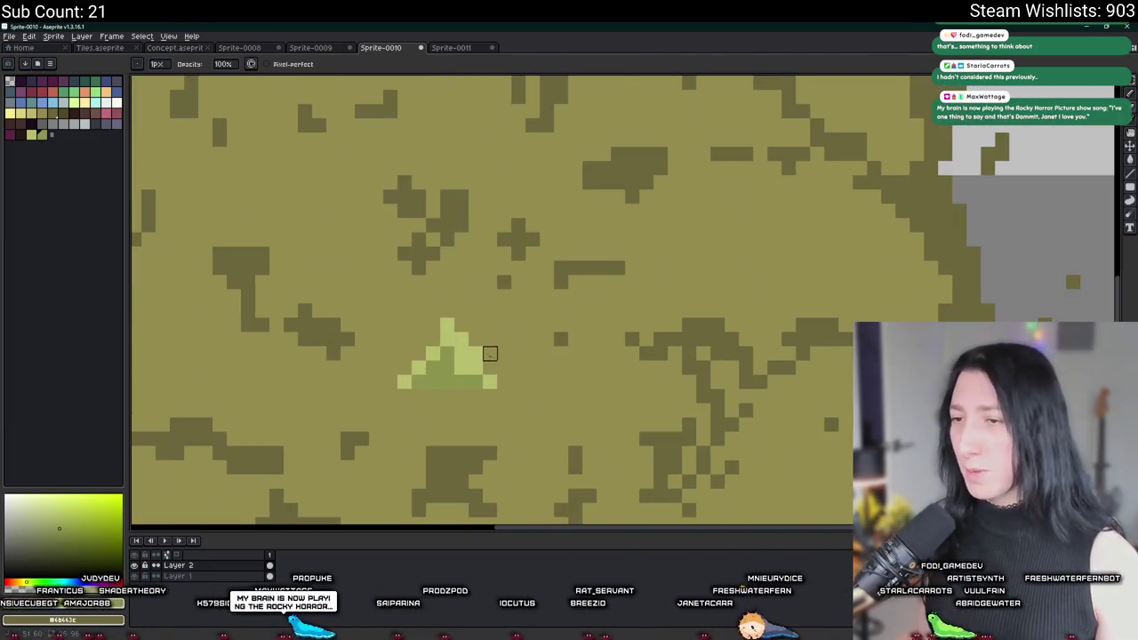
Pick the tuft's light green and recolour a stray dark pixel with it
key(i)
scroll(452, 354, up, 3)
click(453, 353)
key(b)
click(443, 345)
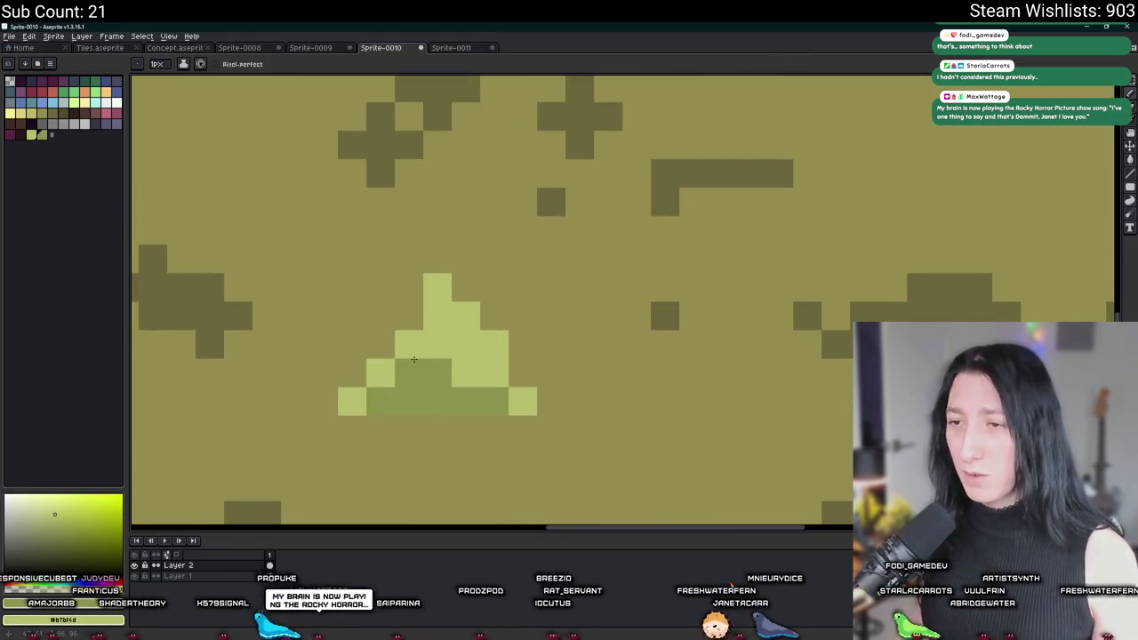
scroll(413, 359, down, 3)
key(i)
scroll(414, 367, up, 2)
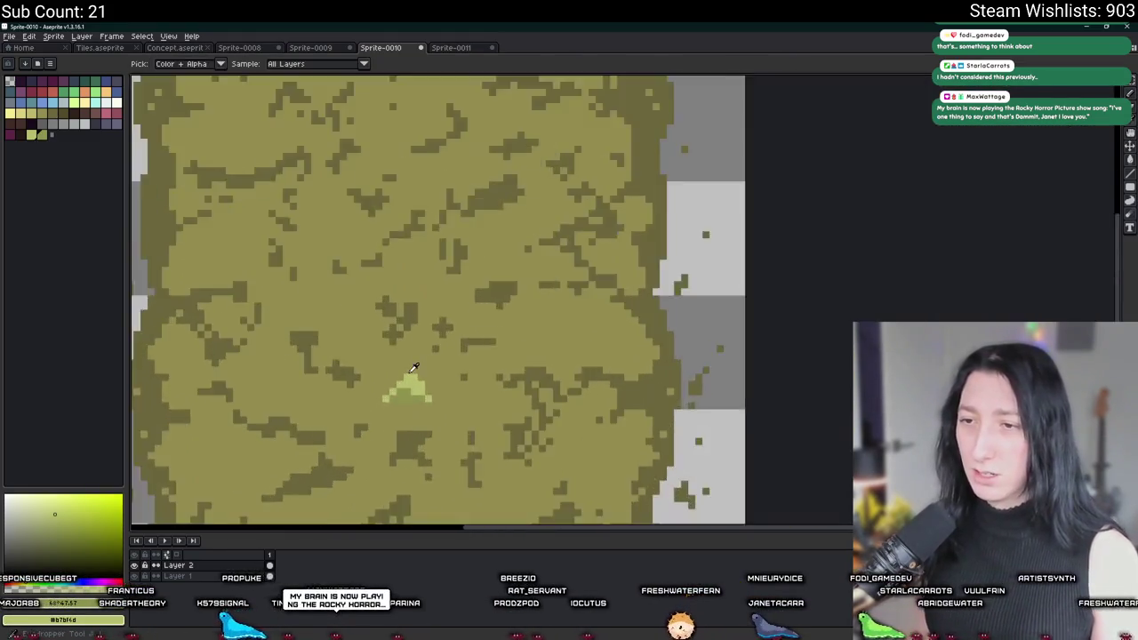
scroll(413, 367, up, 2)
key(b)
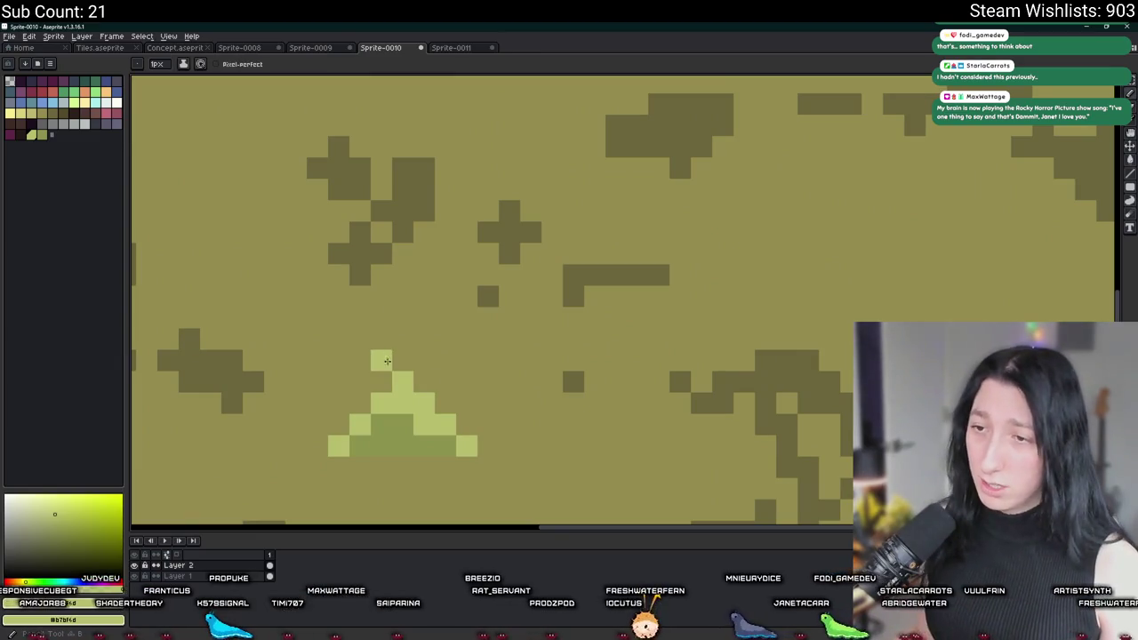
scroll(382, 413, down, 2)
scroll(382, 418, up, 1)
scroll(380, 427, down, 1)
scroll(380, 428, down, 2)
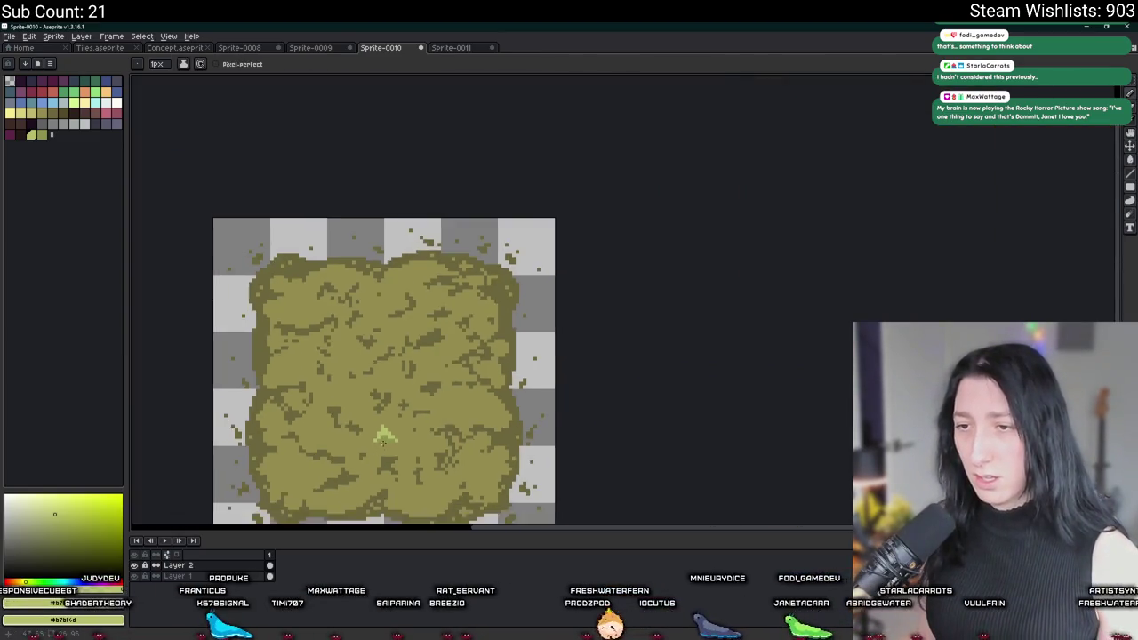
scroll(380, 437, up, 2)
scroll(383, 419, up, 1)
Fill the remaining dark pixel light green and extend the tuft's peak and left side
key(i)
scroll(391, 426, down, 2)
drag(389, 431, 424, 319)
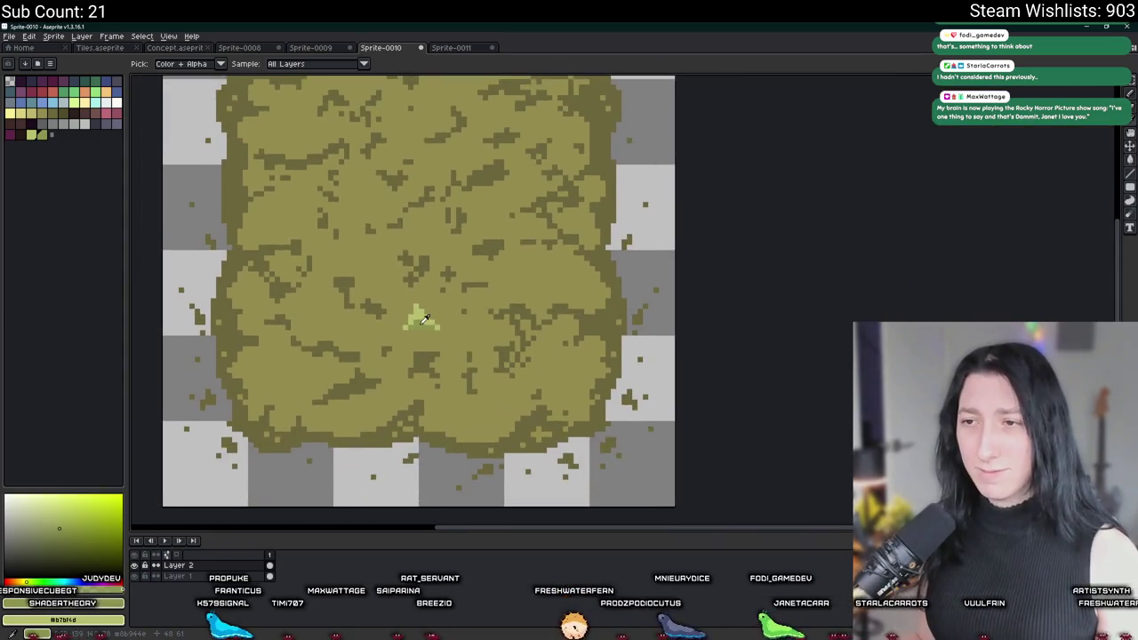
scroll(422, 330, up, 1)
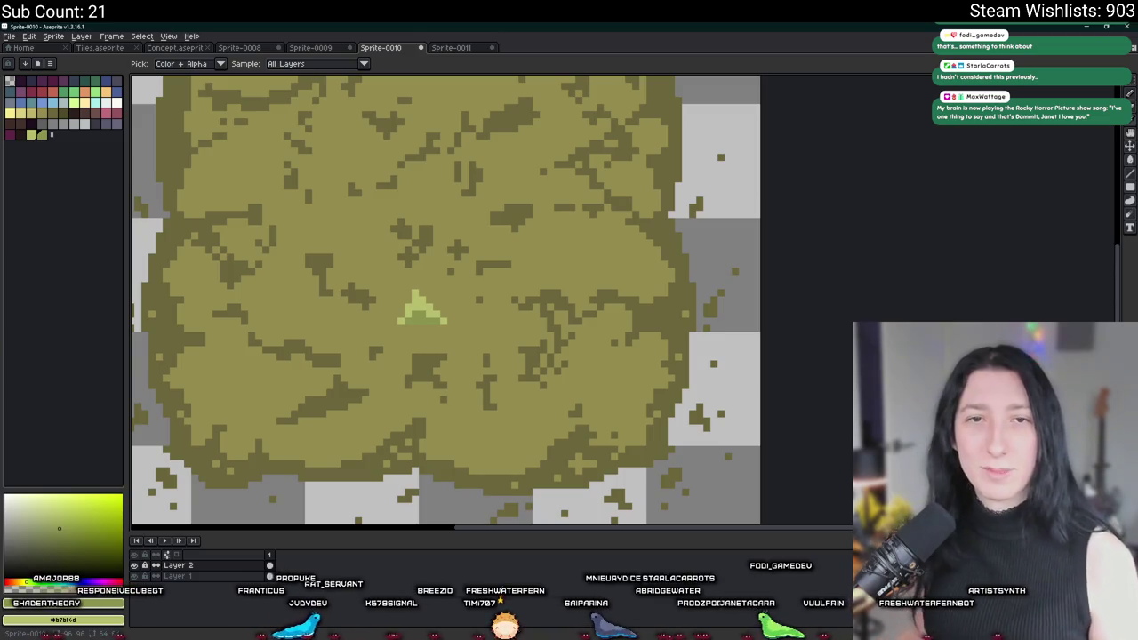
scroll(516, 311, down, 5)
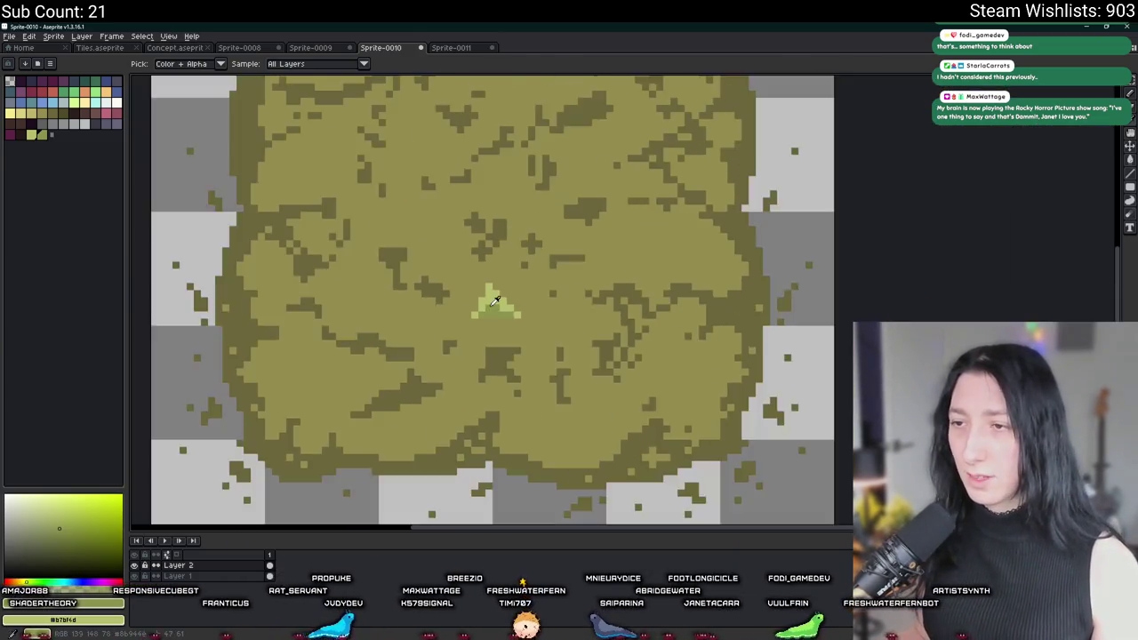
scroll(495, 334, up, 8)
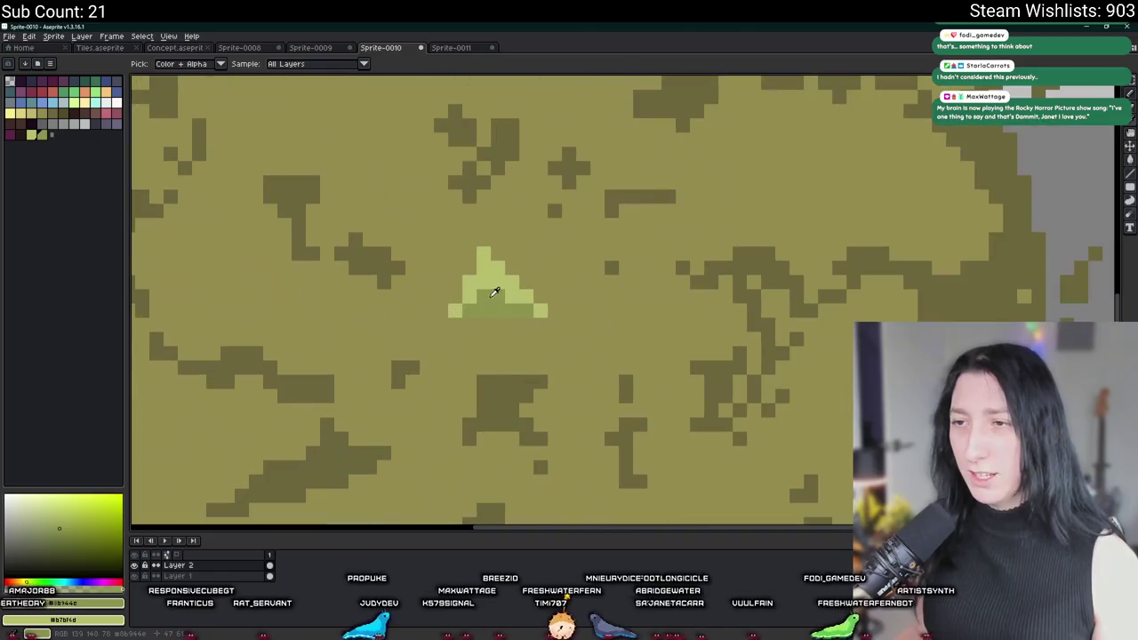
key(b)
click(494, 383)
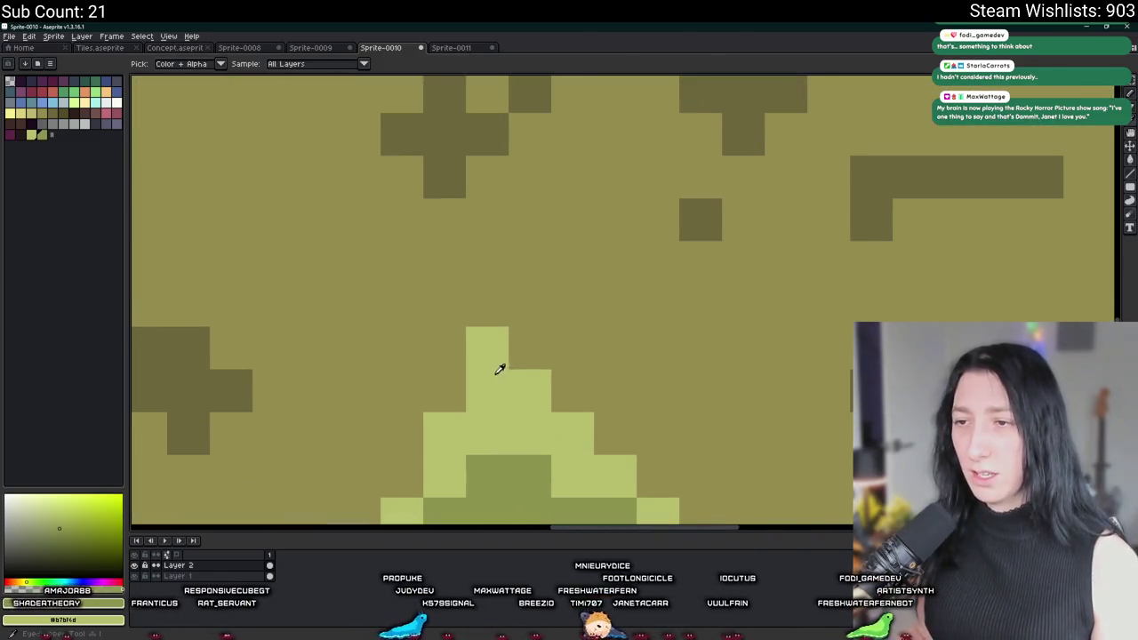
click(488, 311)
click(458, 389)
scroll(459, 390, down, 5)
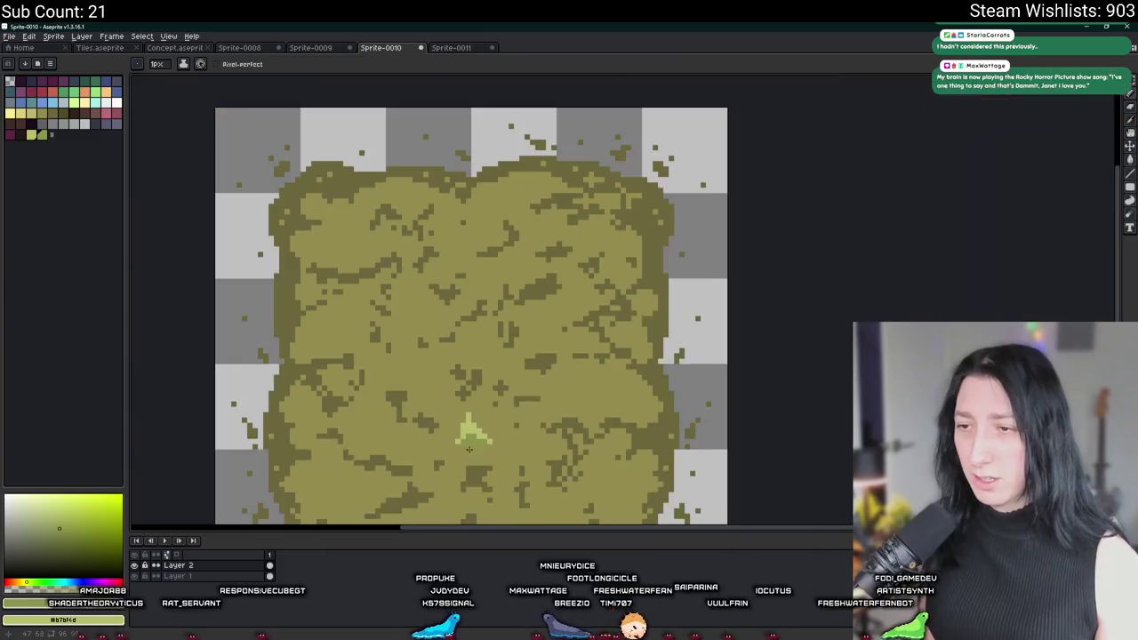
scroll(468, 456, up, 2)
Duplicate the grass tuft and place the copy just right of the original
key(m)
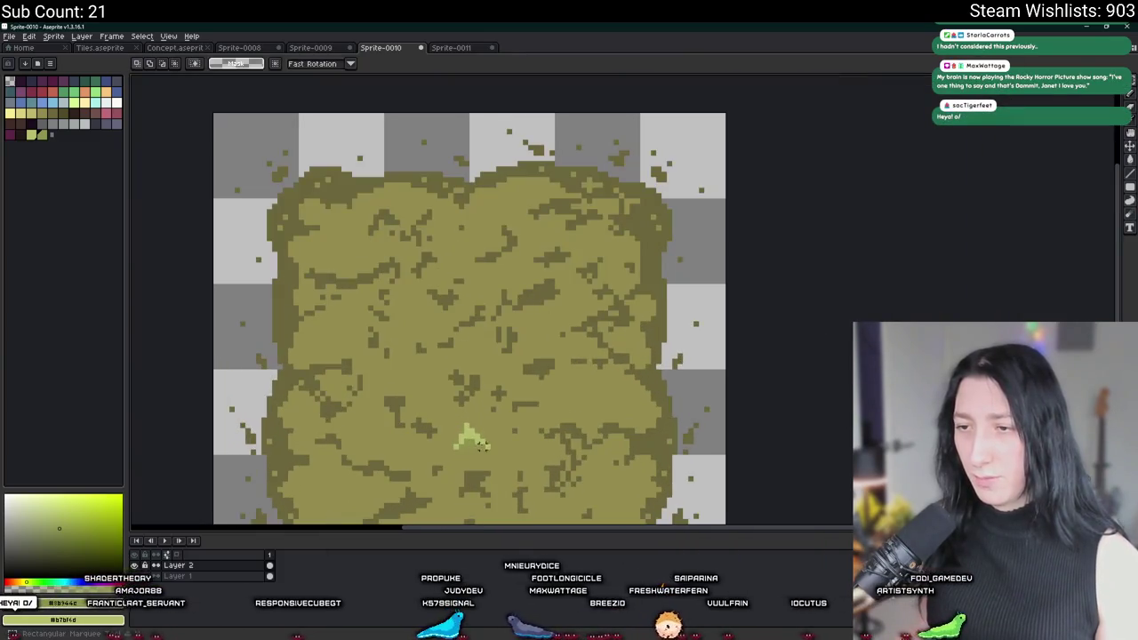
drag(471, 444, 464, 443)
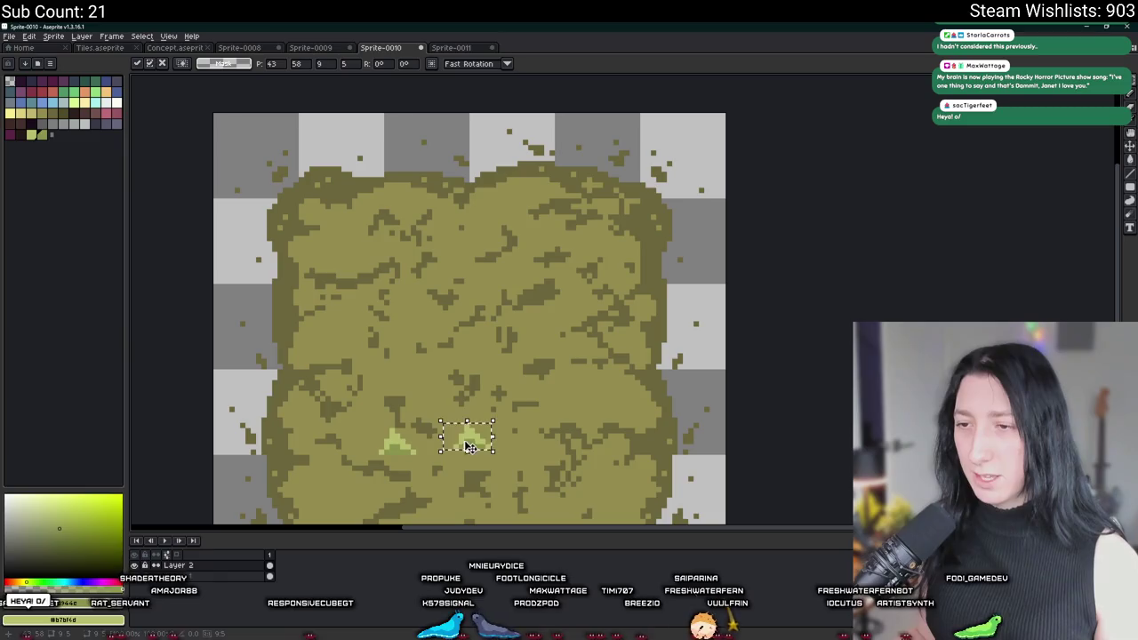
key(Return)
scroll(480, 409, down, 5)
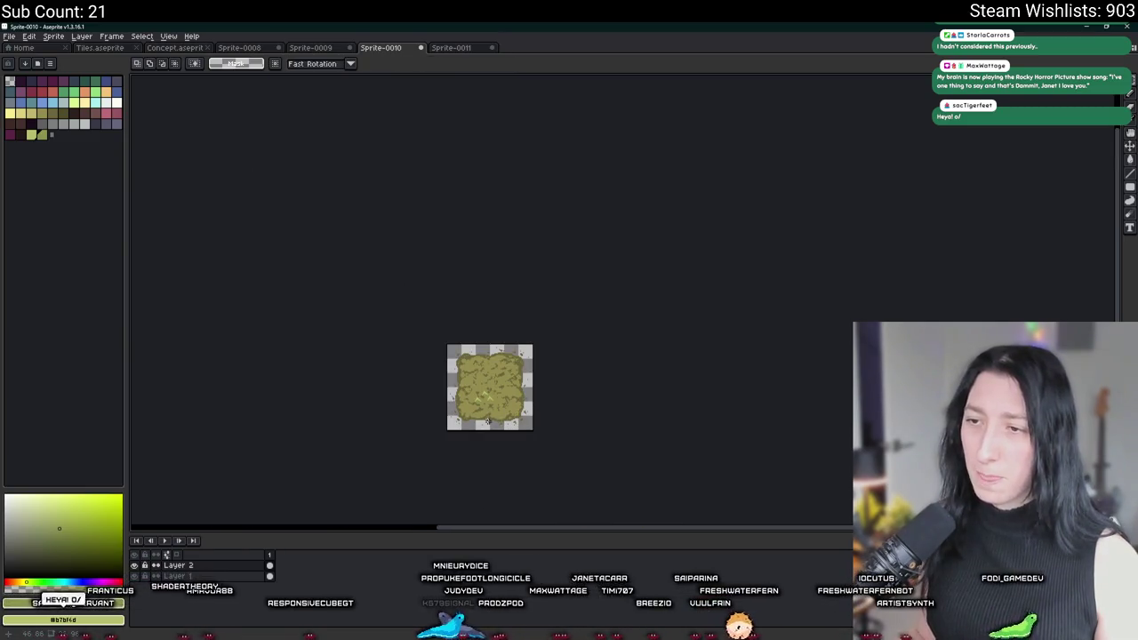
scroll(487, 422, up, 3)
scroll(489, 418, up, 5)
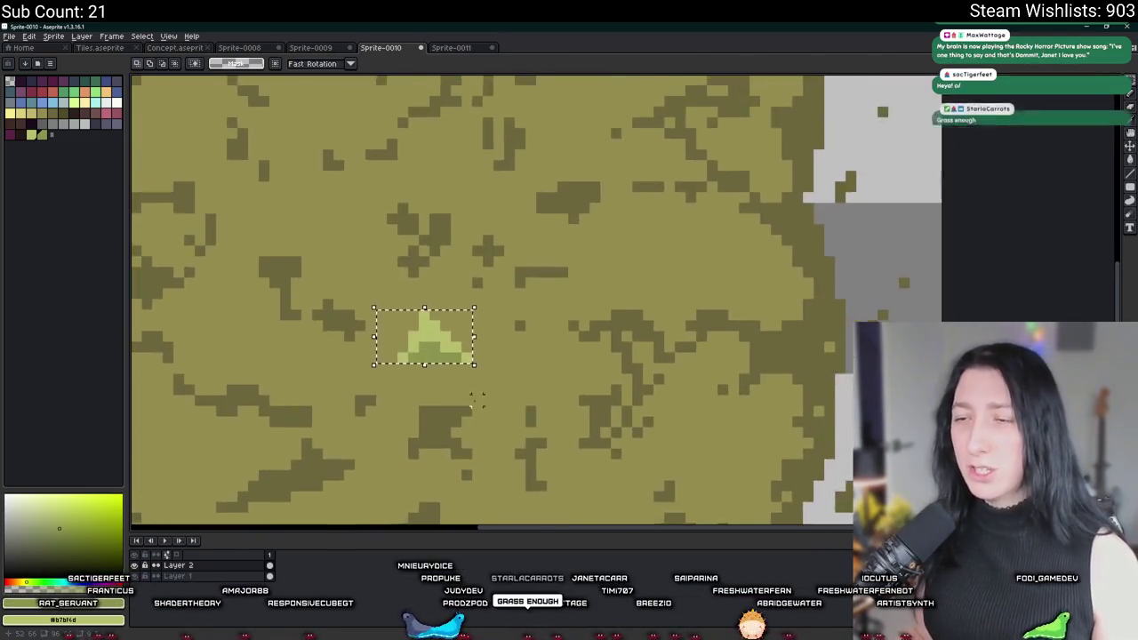
click(427, 313)
scroll(427, 307, up, 3)
drag(417, 435, 626, 429)
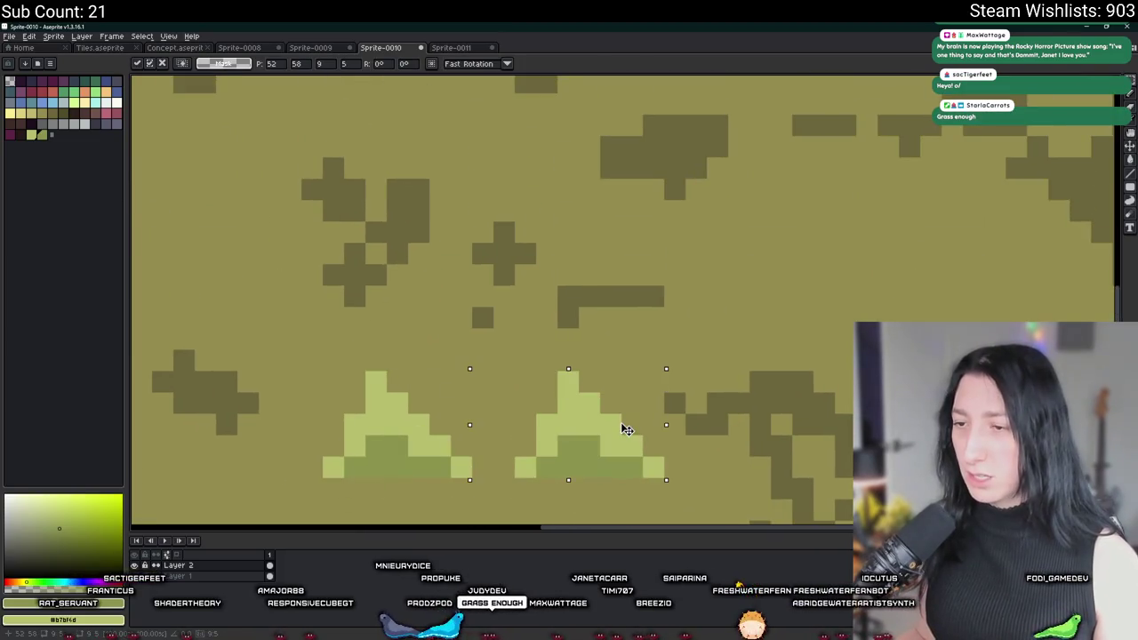
key(ctrl+d)
Touch up the second tuft's right and lower edges with light-green pixels
key(b)
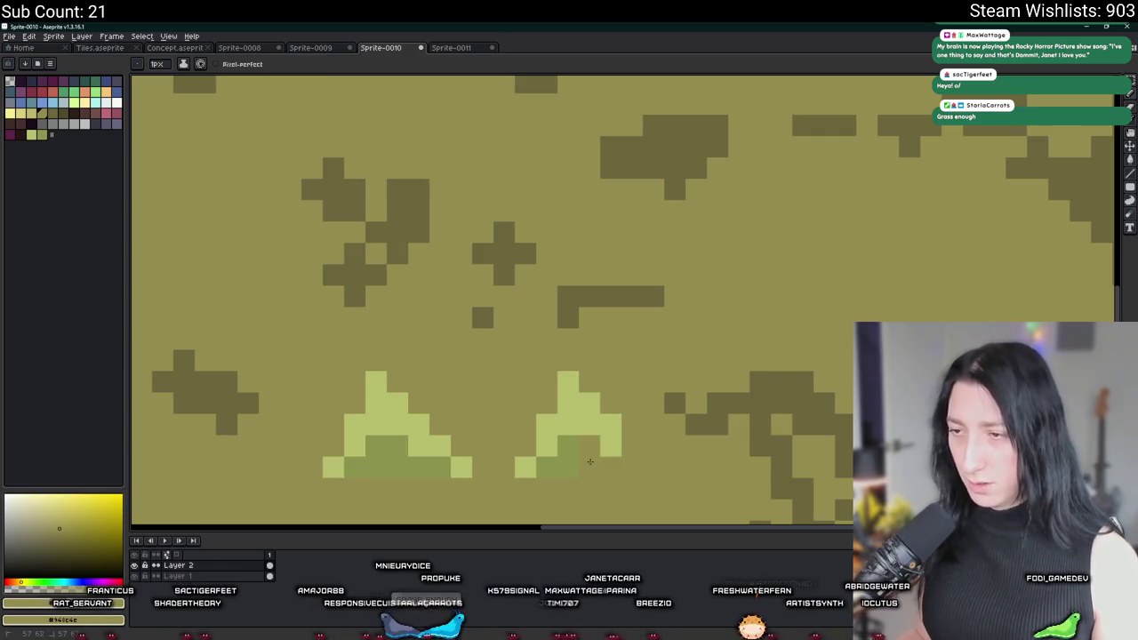
alt+click(576, 411)
key(e)
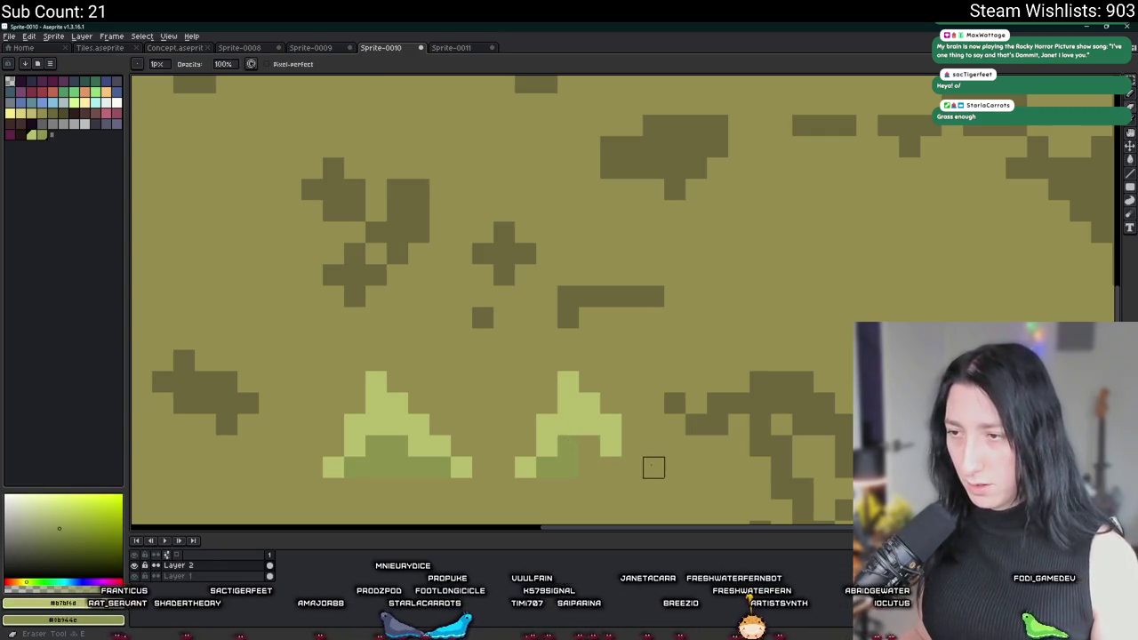
key(b)
click(597, 459)
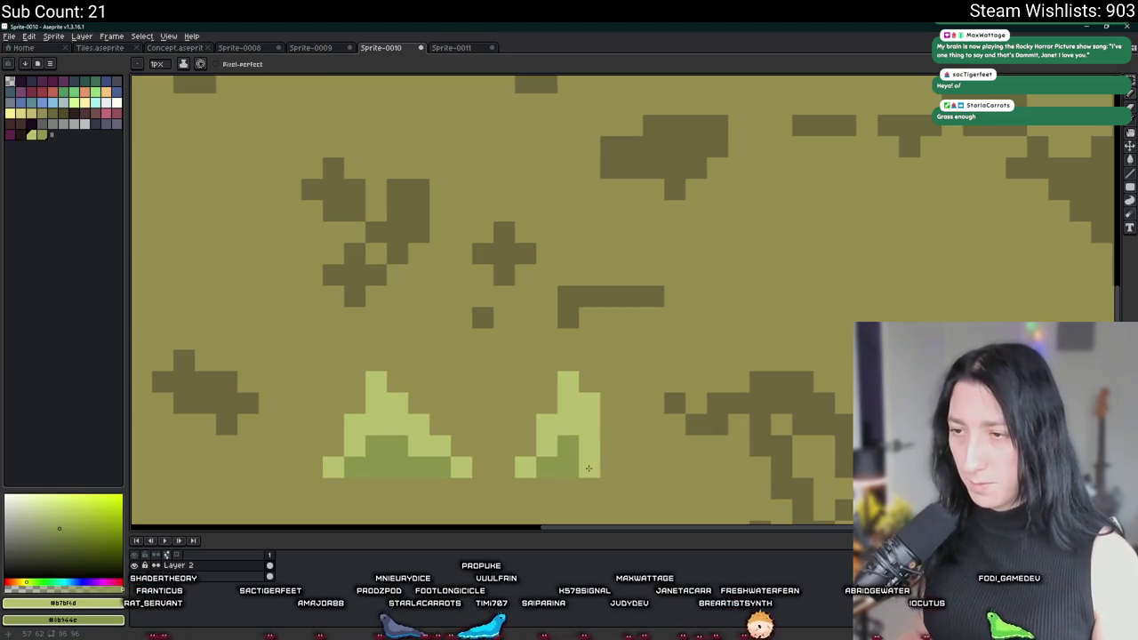
drag(587, 427, 600, 431)
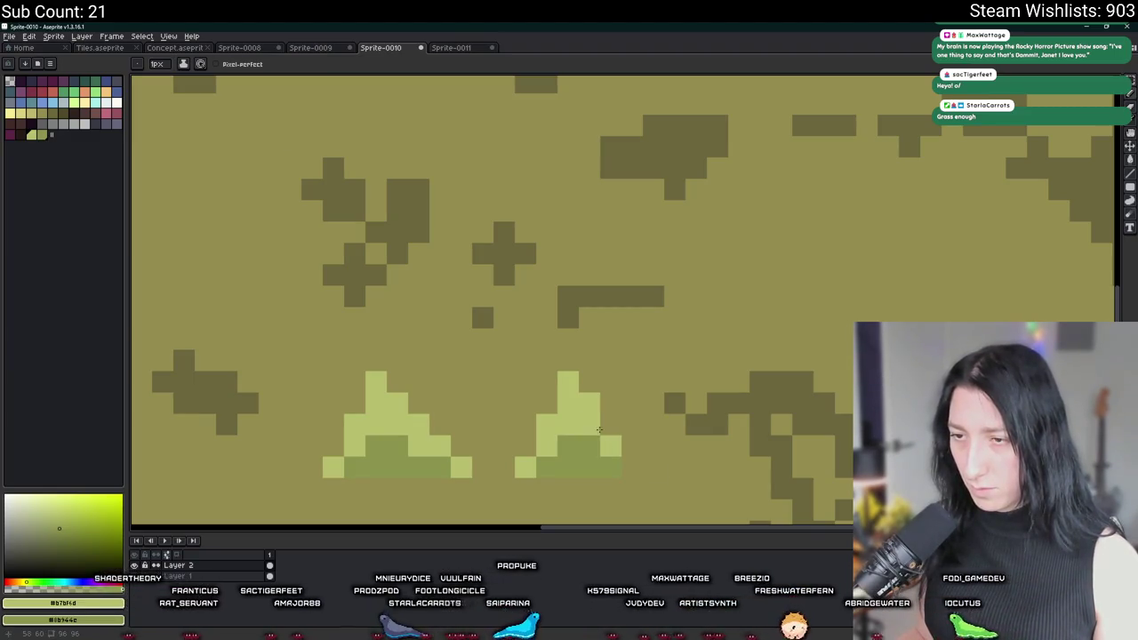
scroll(592, 393, down, 3)
scroll(560, 433, up, 3)
key(m)
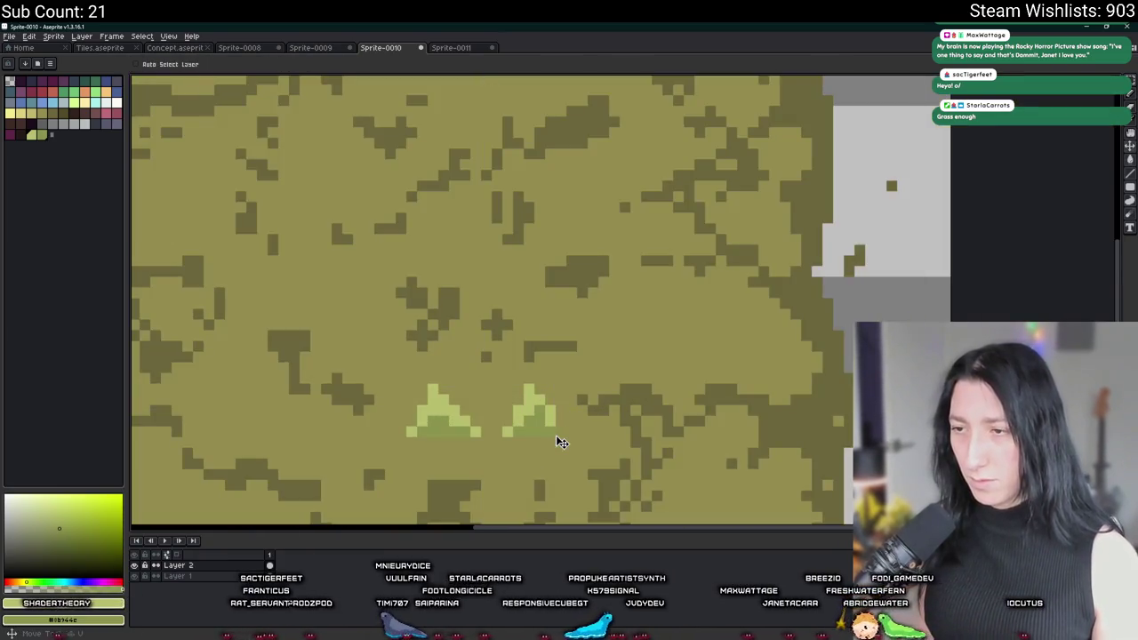
key(b)
click(558, 433)
Select the right tuft's remaining pixels and commit the finished right tuft
key(m)
mouse_move(569, 440)
mouse_down()
mouse_move(534, 427)
mouse_move(512, 382)
mouse_up()
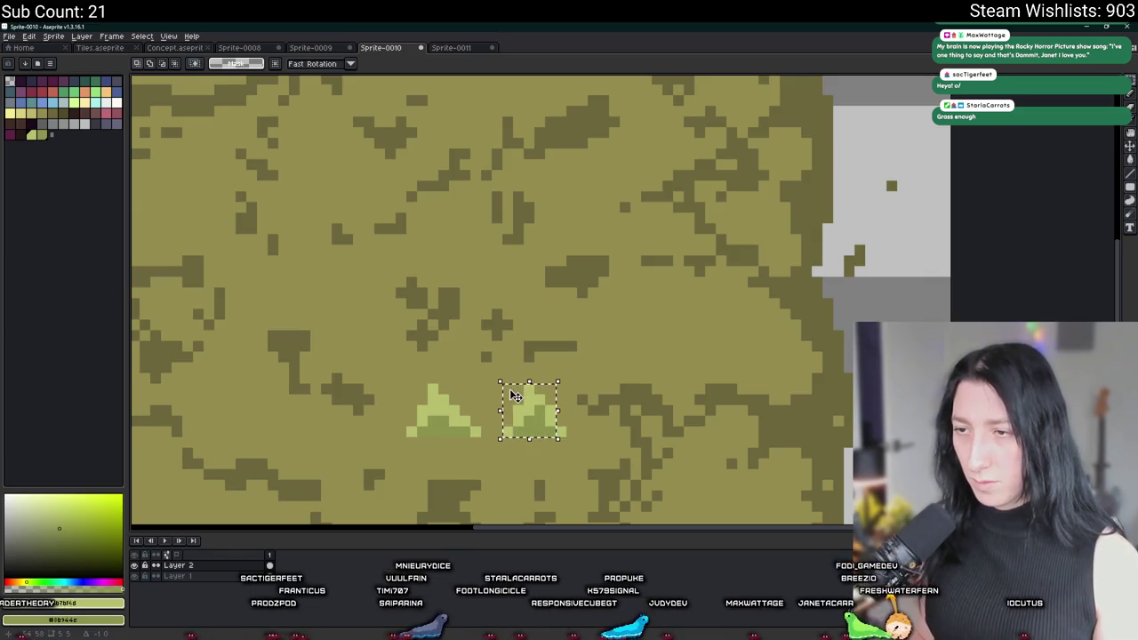
scroll(531, 410, down, 3)
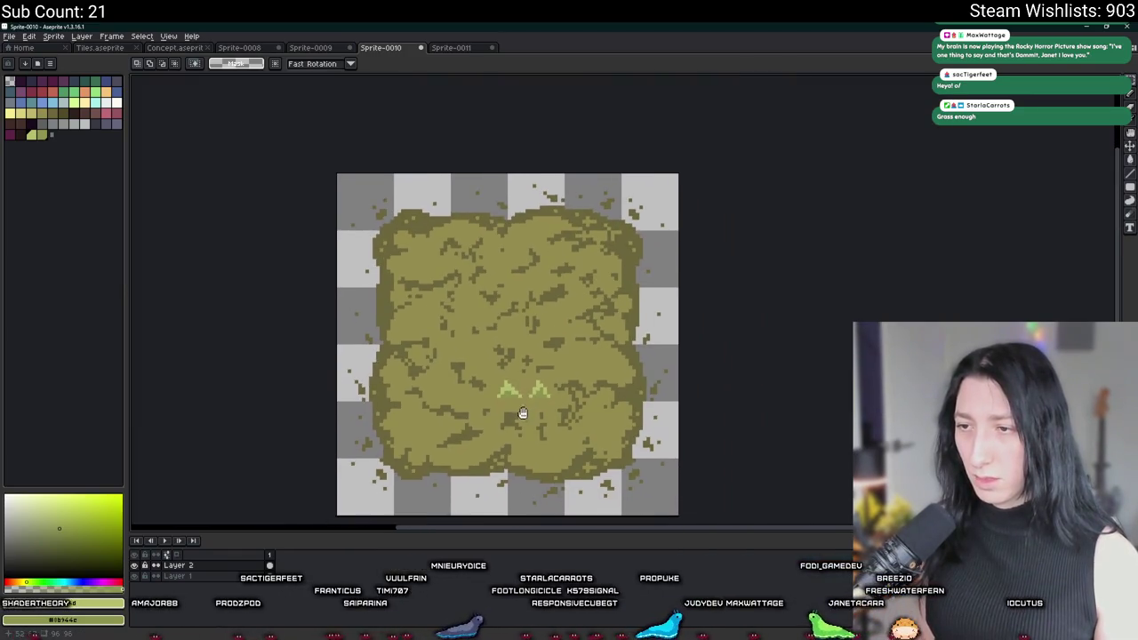
scroll(530, 410, down, 1)
scroll(534, 401, up, 6)
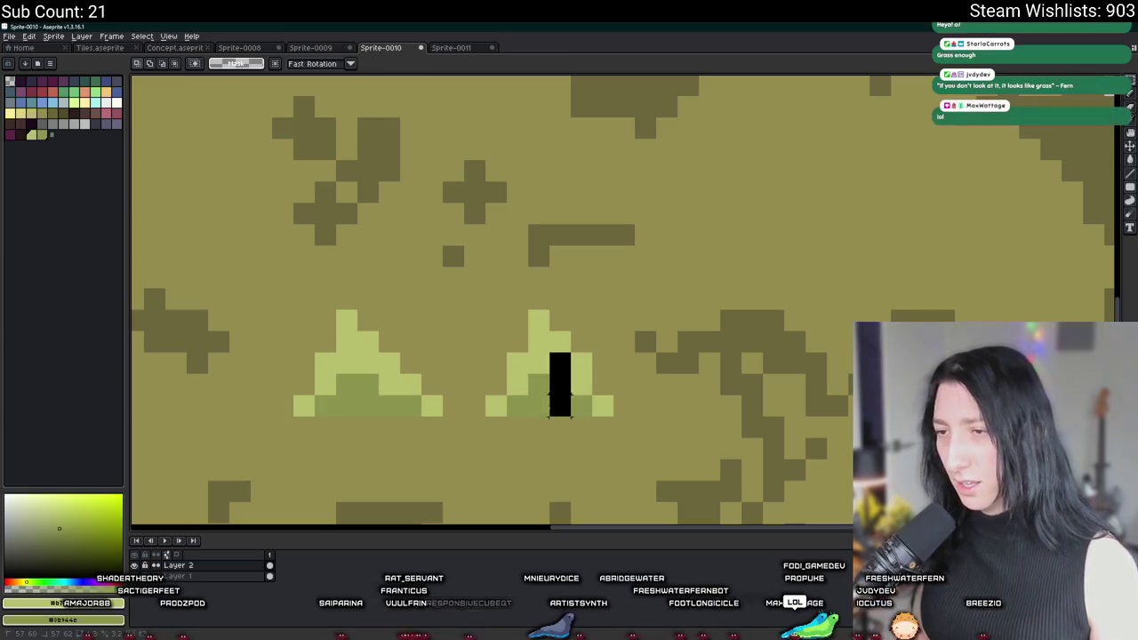
scroll(559, 365, down, 5)
scroll(669, 387, down, 2)
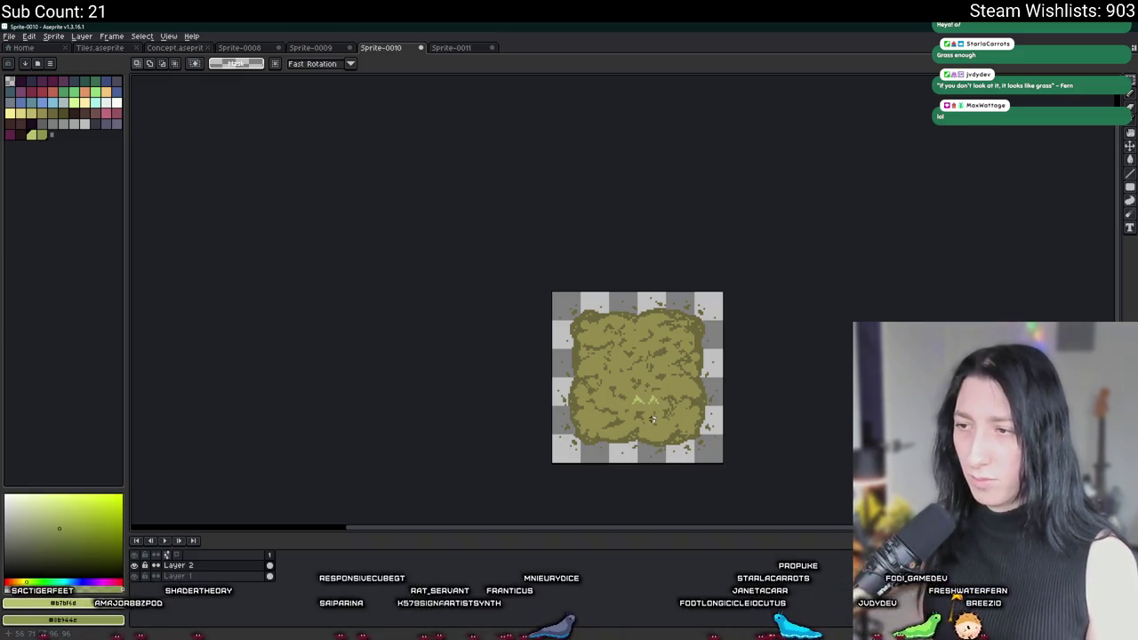
scroll(652, 418, up, 4)
drag(647, 382, 675, 419)
key(ctrl+d)
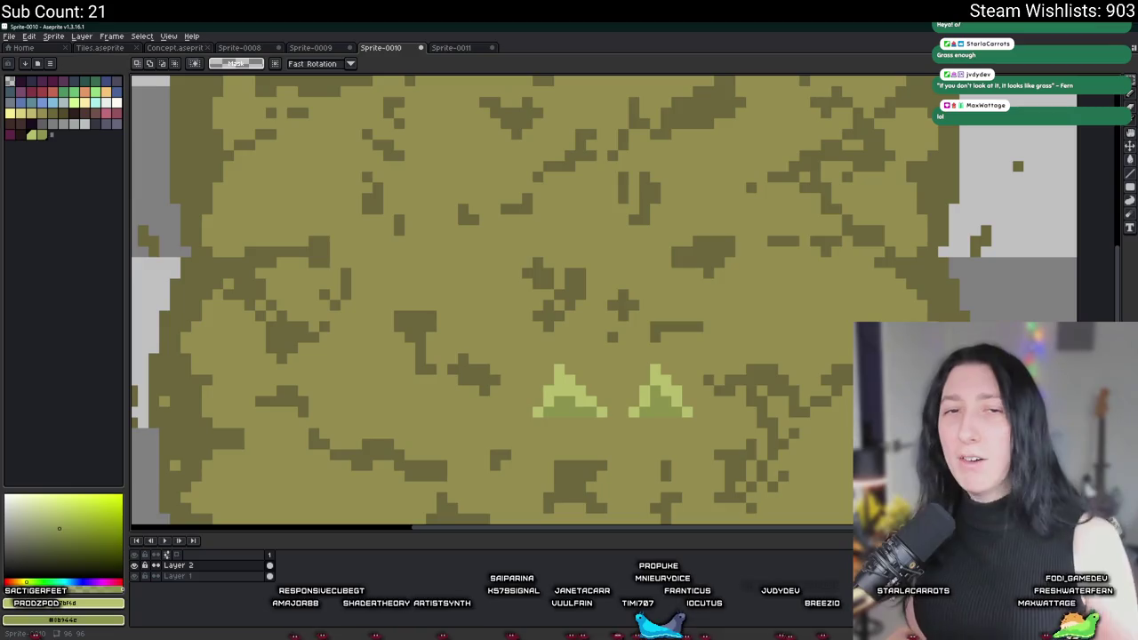
drag(642, 379, 685, 357)
Copy the right tuft into a third tuft further right and commit it
scroll(587, 266, up, 2)
mouse_move(554, 343)
mouse_down()
mouse_move(701, 228)
mouse_move(515, 269)
mouse_up()
scroll(721, 222, down, 1)
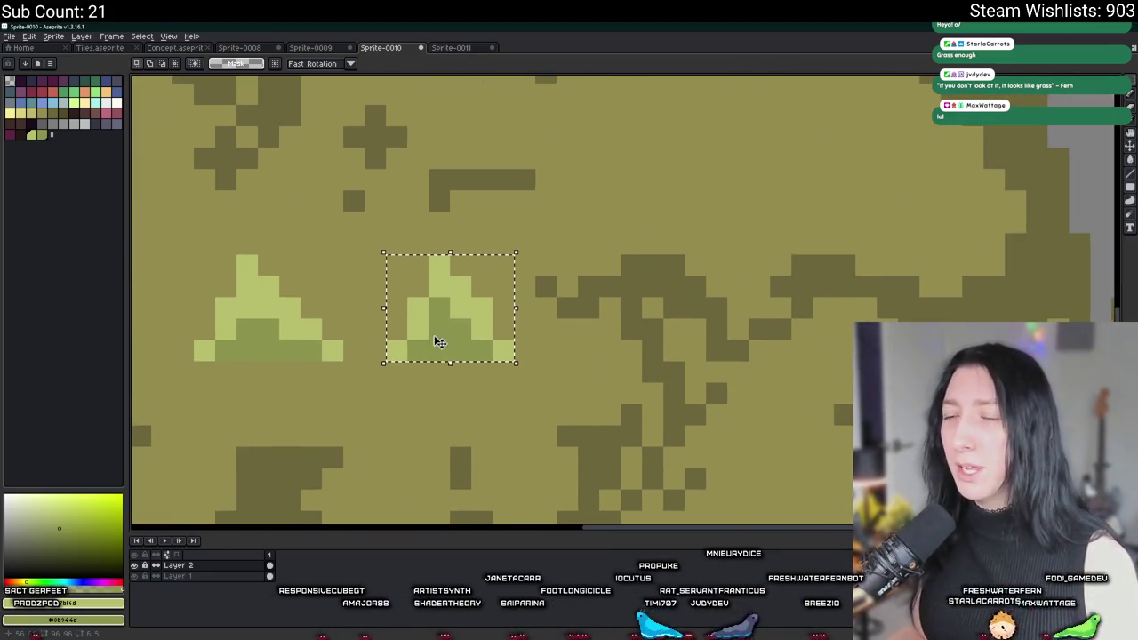
drag(436, 315, 602, 320)
key(ctrl+d)
key(b)
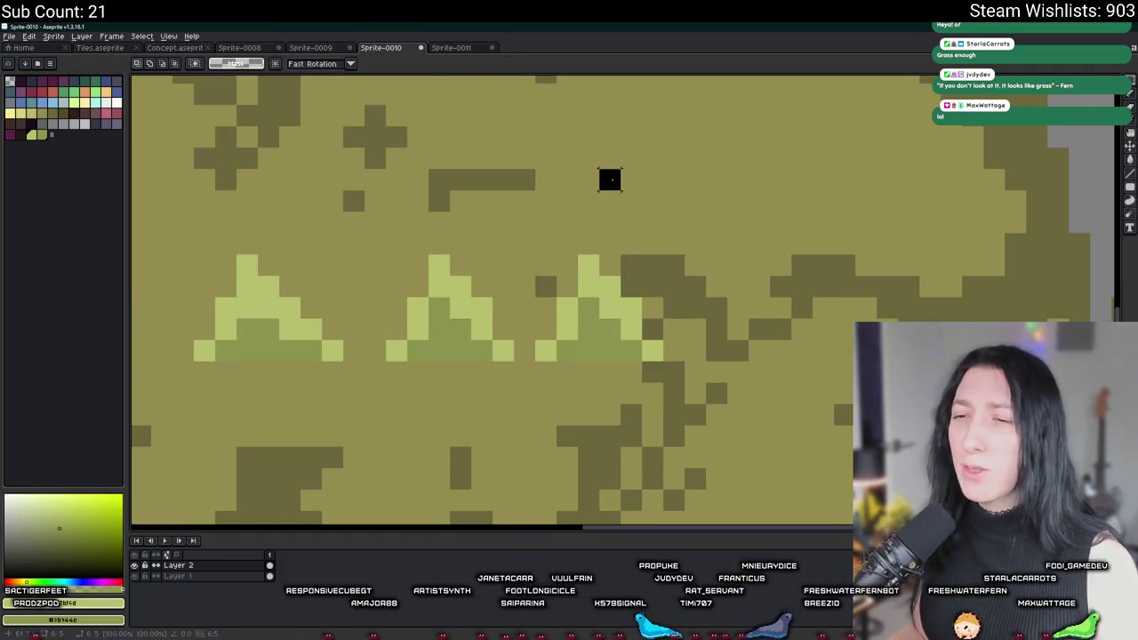
scroll(591, 311, up, 2)
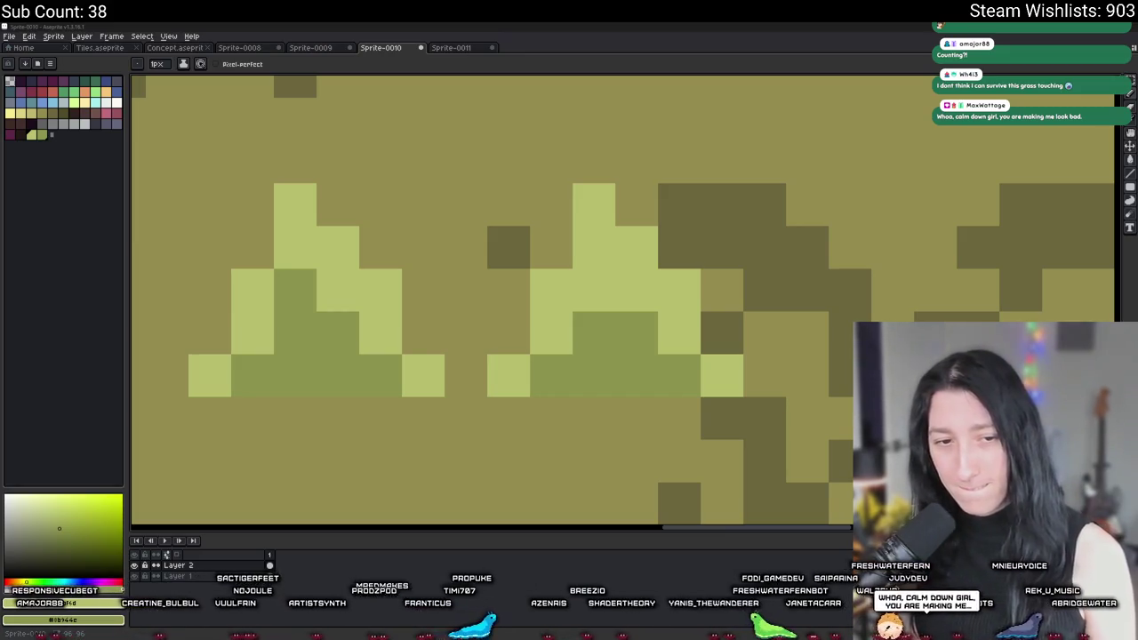
scroll(457, 353, down, 6)
scroll(423, 340, down, 1)
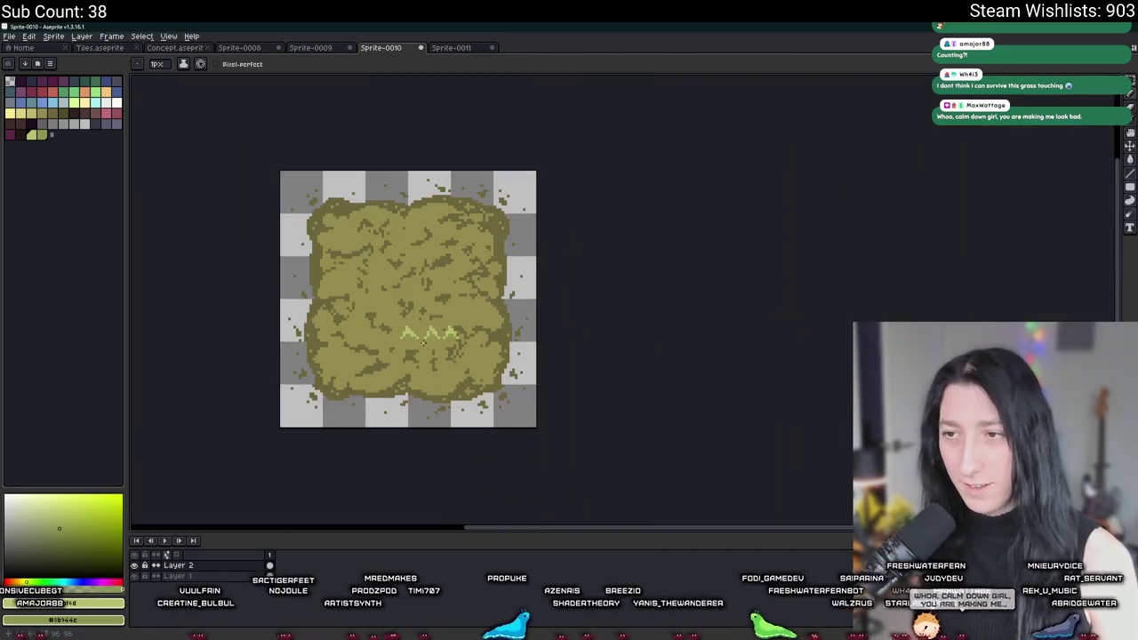
scroll(453, 332, up, 2)
scroll(458, 330, down, 1)
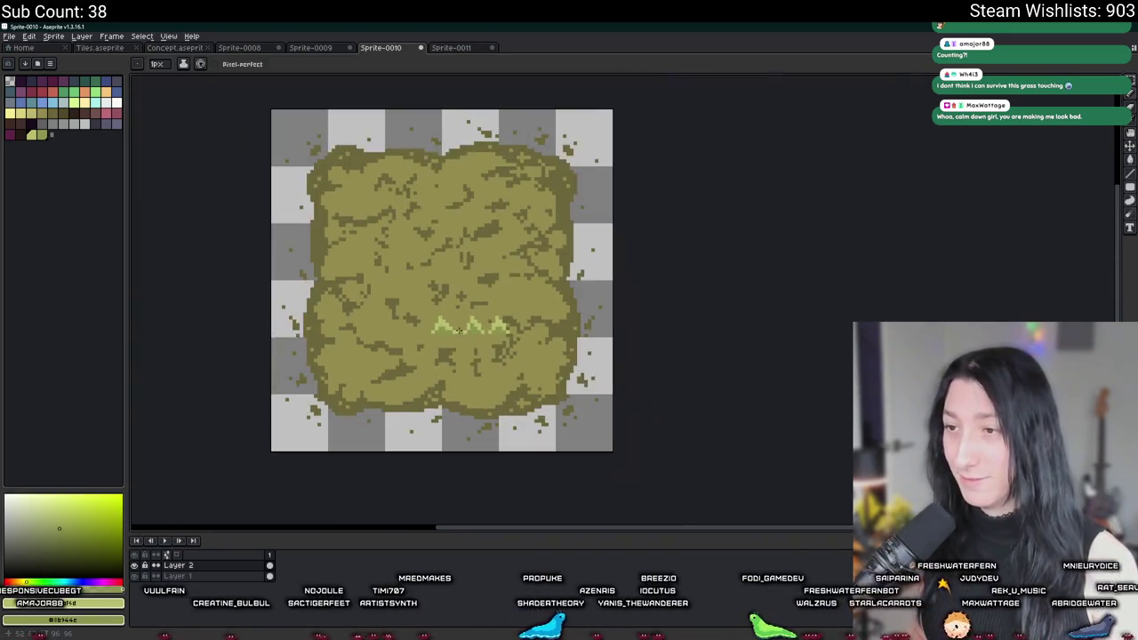
scroll(458, 330, up, 4)
Select the whole row of three grass tufts to check it
key(m)
mouse_move(715, 354)
mouse_down()
mouse_move(394, 302)
mouse_move(409, 286)
mouse_up()
scroll(418, 293, down, 4)
scroll(449, 332, down, 2)
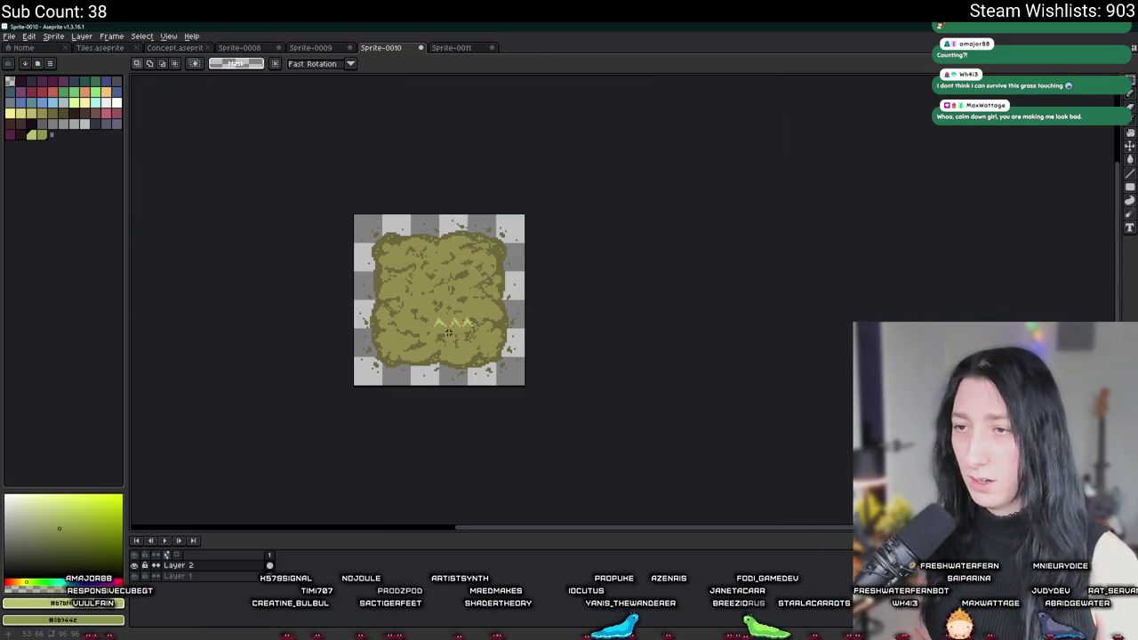
scroll(449, 331, up, 5)
key(b)
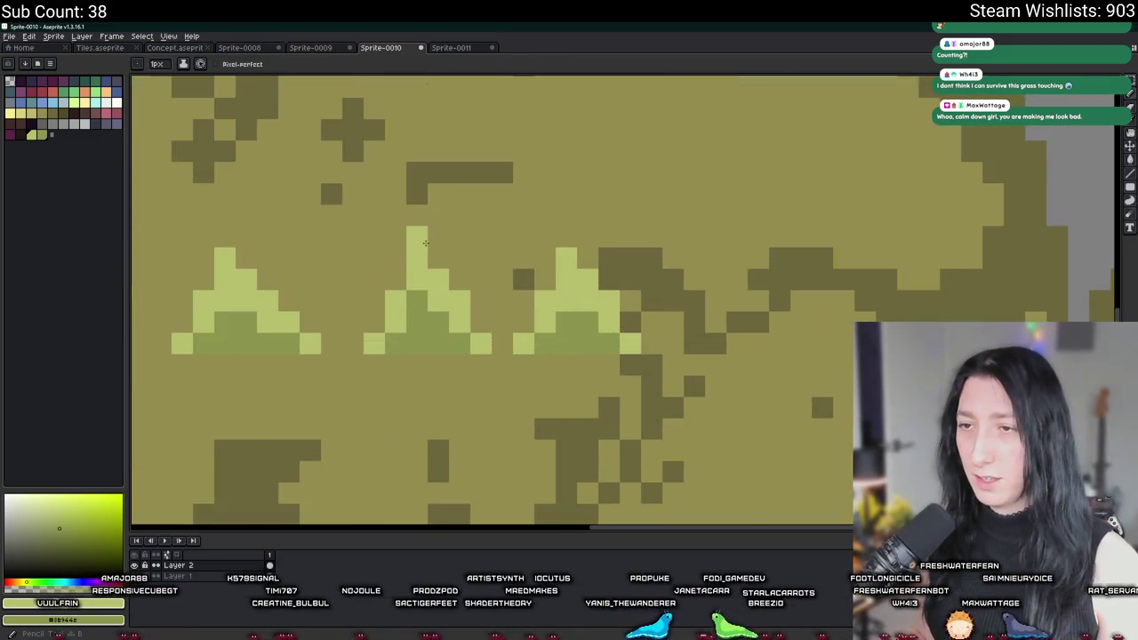
scroll(405, 294, down, 3)
scroll(395, 324, up, 2)
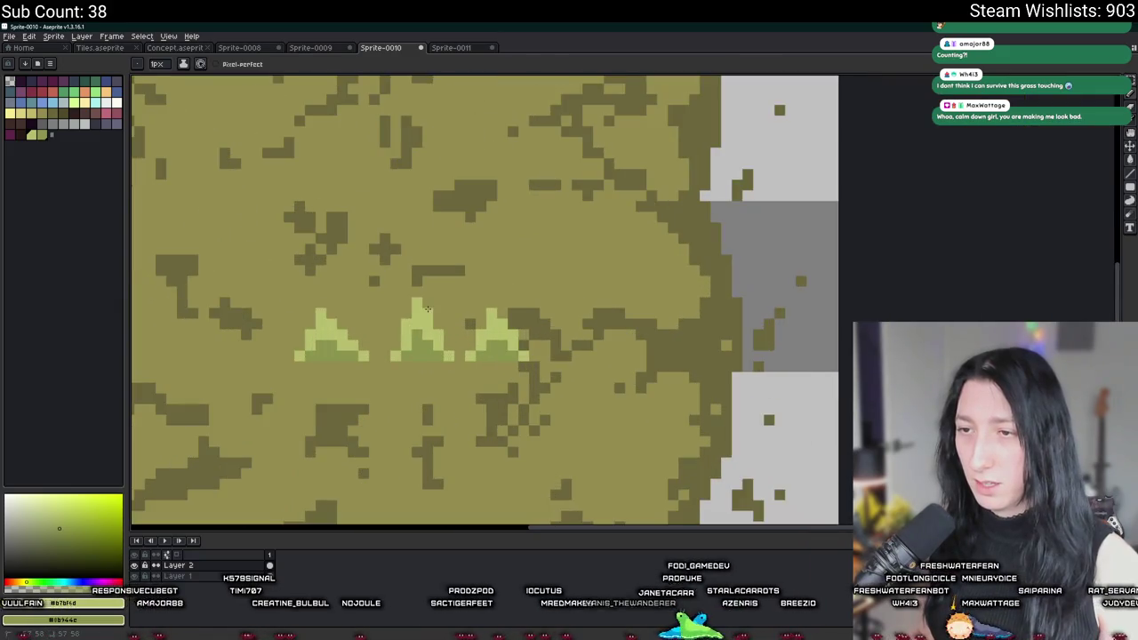
Hide the background layer and crop the sprite to the left grass tuft
scroll(440, 363, down, 3)
scroll(439, 363, down, 2)
scroll(614, 385, up, 4)
key(m)
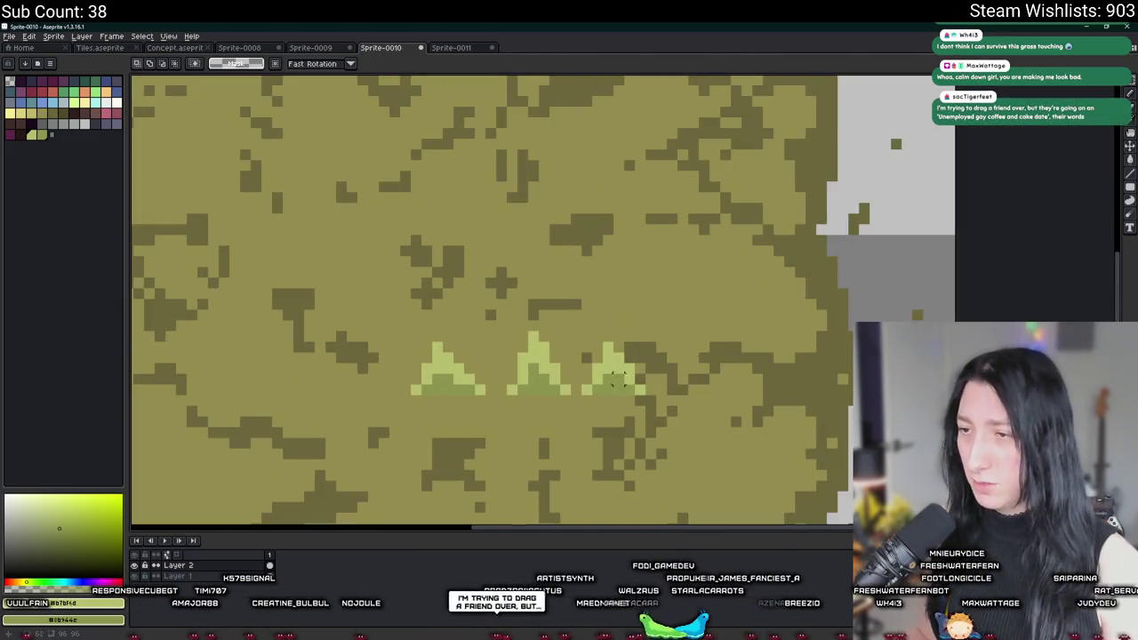
click(135, 576)
scroll(458, 426, up, 2)
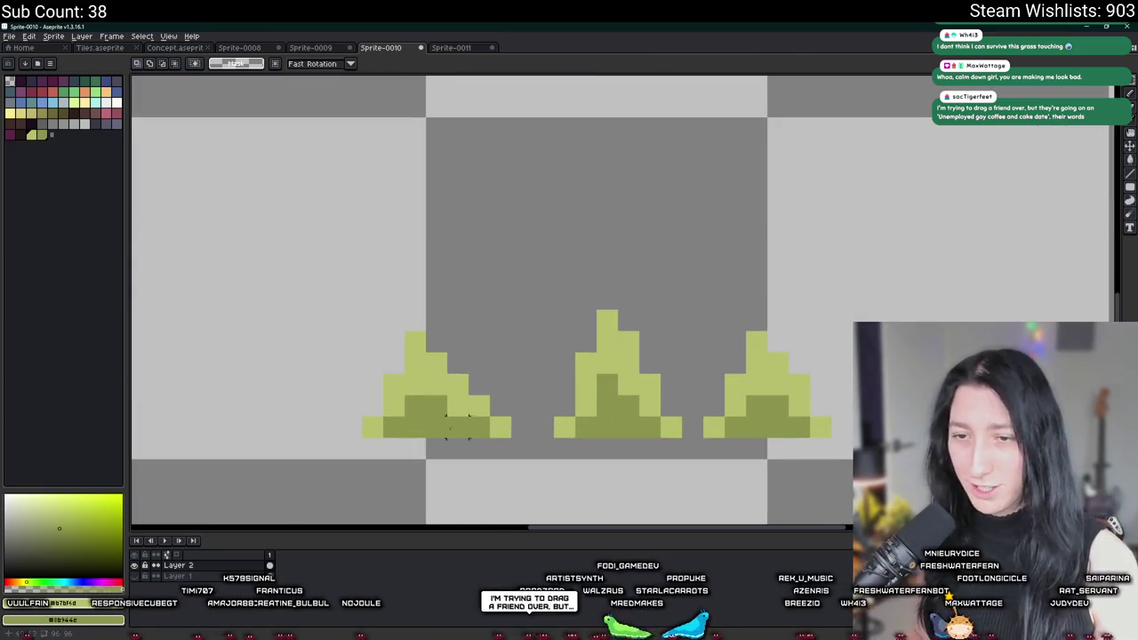
mouse_move(513, 440)
mouse_down()
mouse_move(341, 311)
mouse_move(360, 330)
mouse_up()
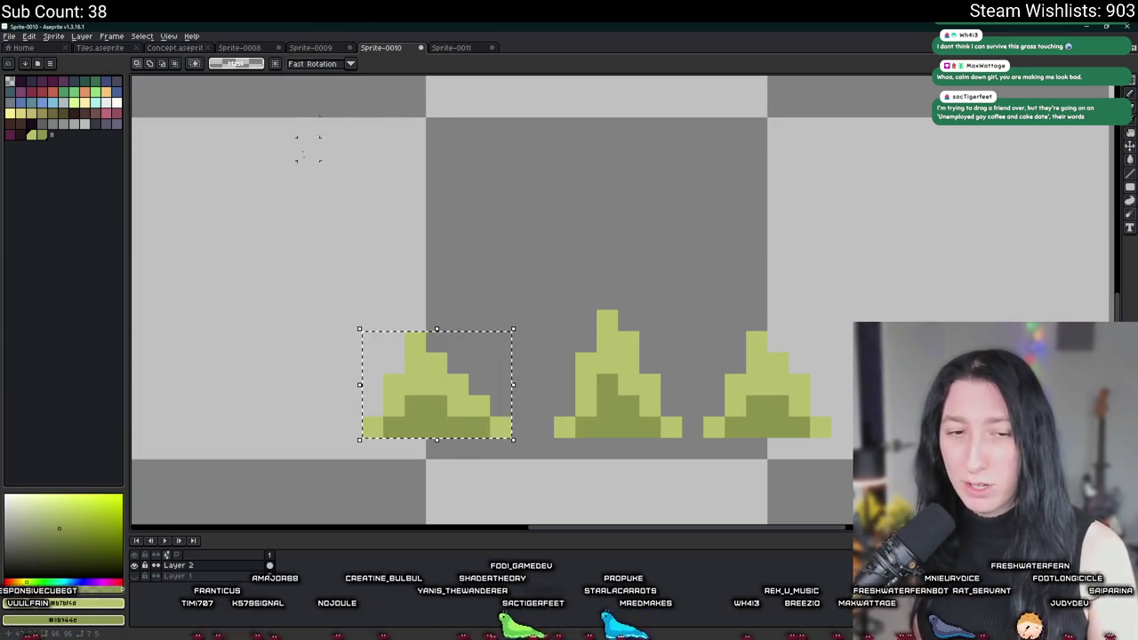
click(54, 37)
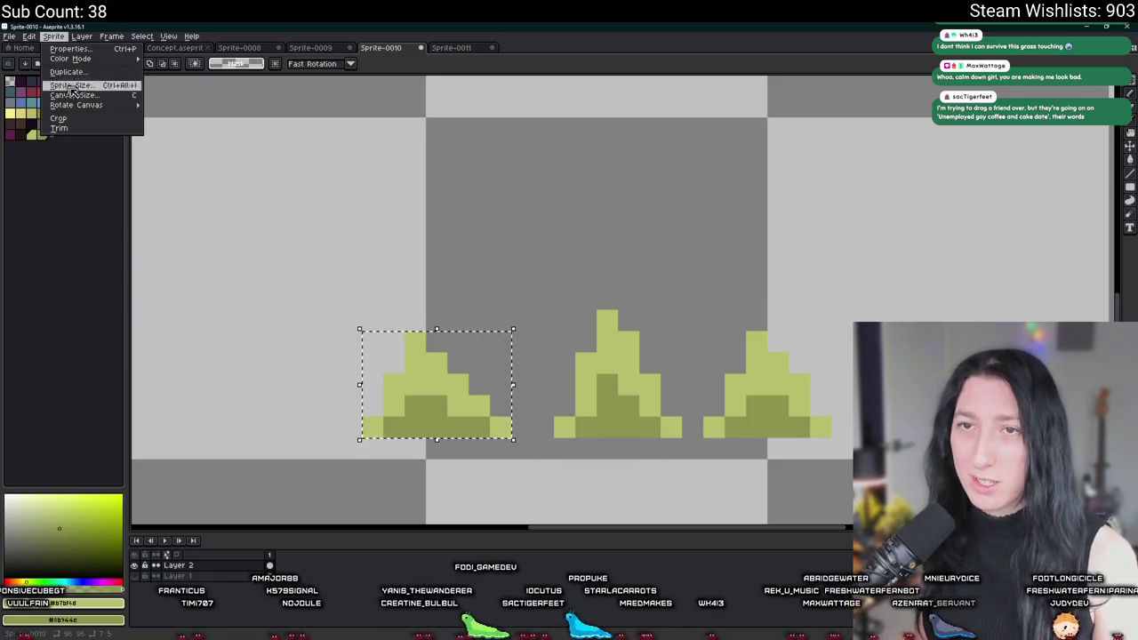
click(94, 119)
Start exporting as Savannah.png, with the save location set to Documents\GitHub\UnknownSpaces\Art
key(ctrl+alt+shift+s)
click(471, 215)
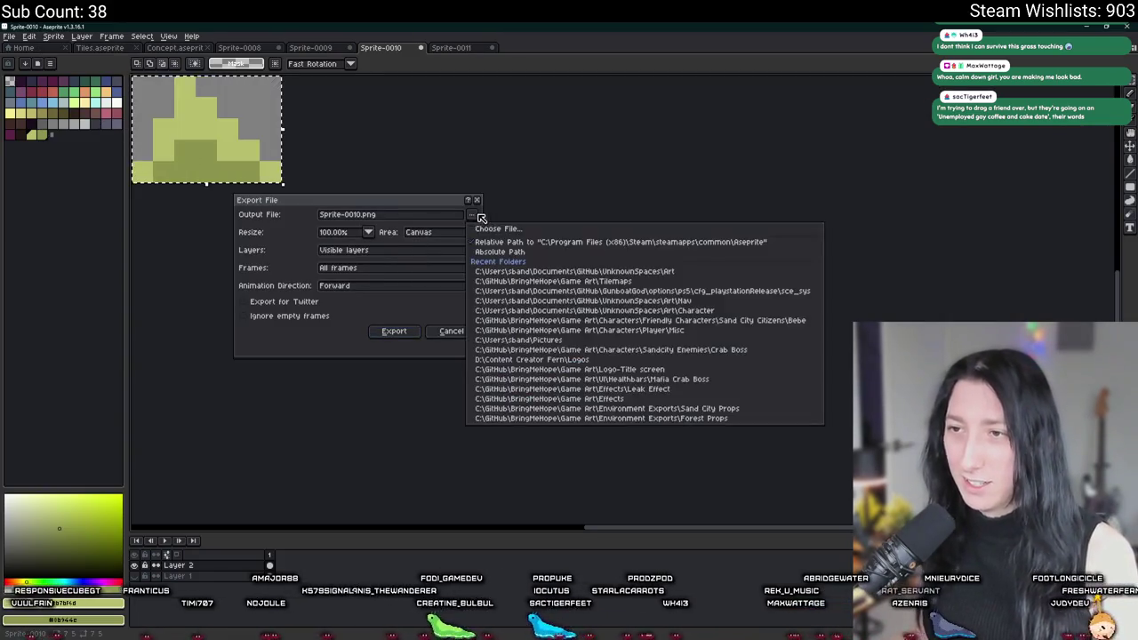
click(496, 228)
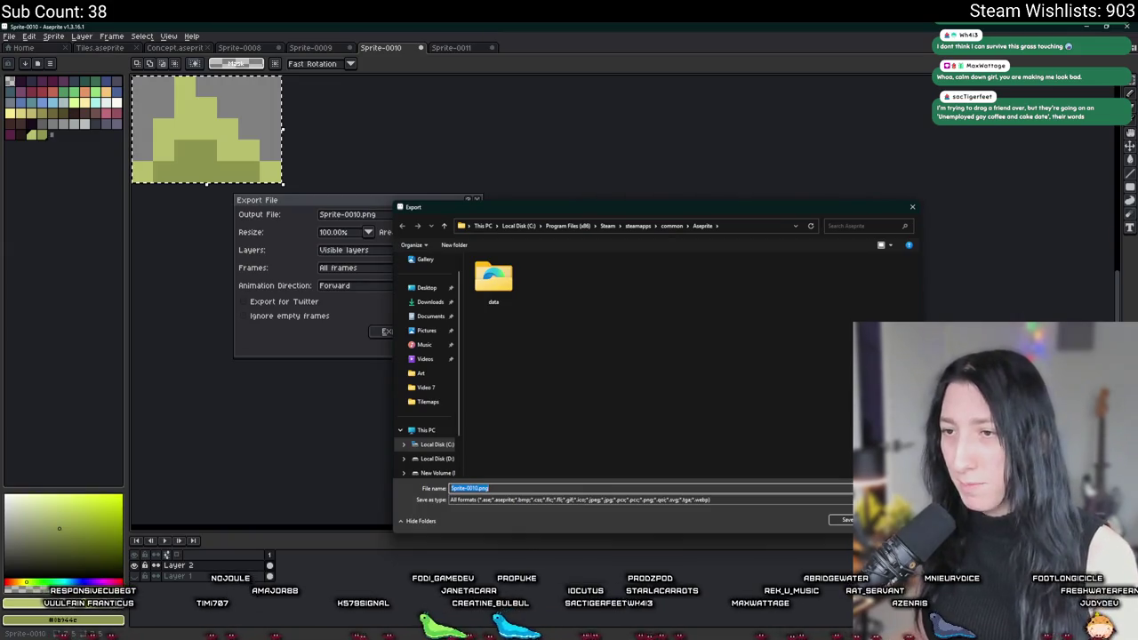
click(430, 315)
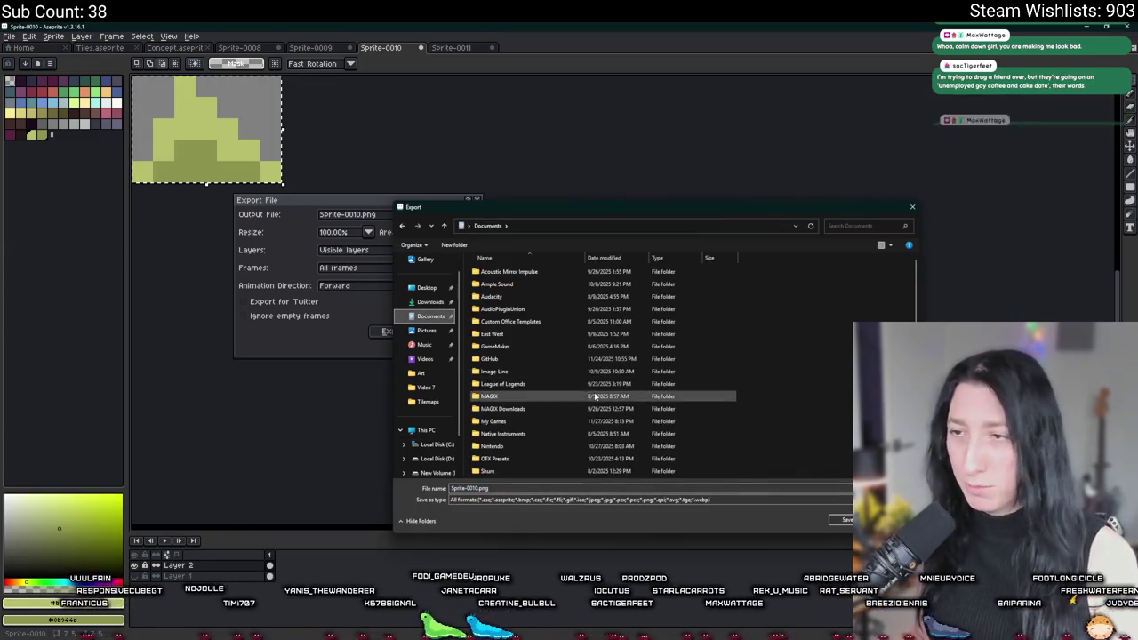
double_click(526, 358)
double_click(507, 308)
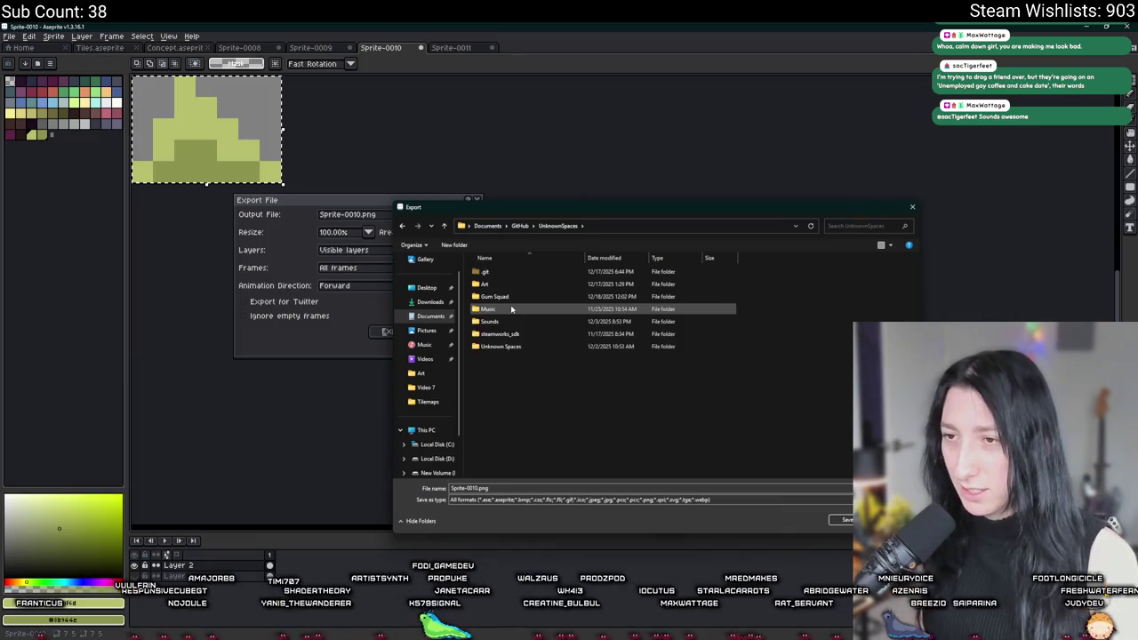
double_click(498, 283)
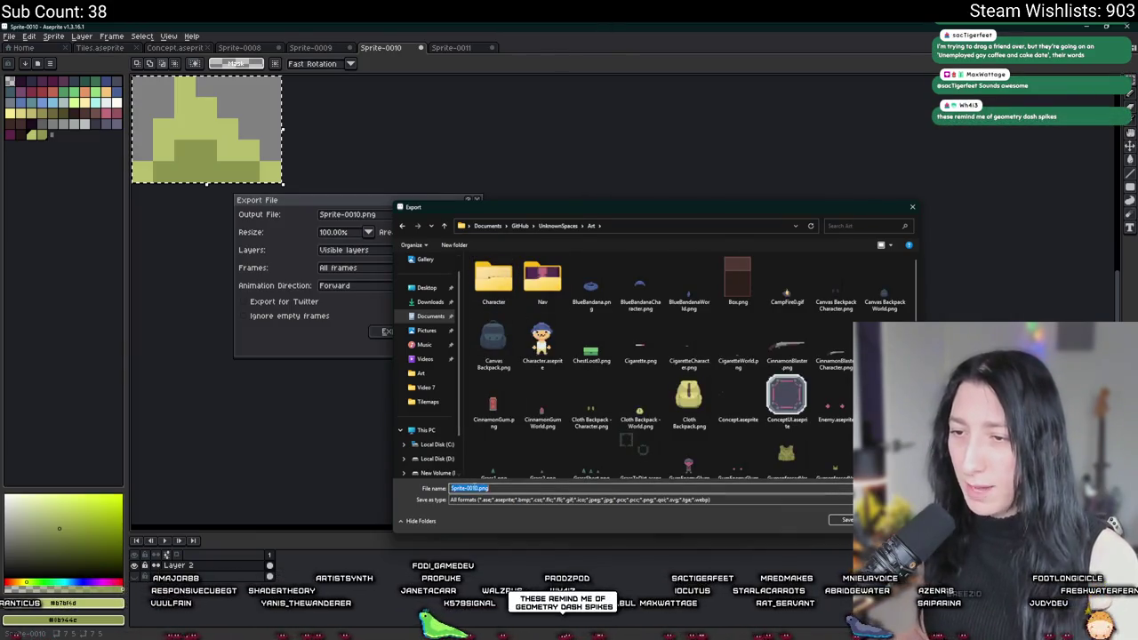
scroll(783, 418, down, 3)
text(Savannah)
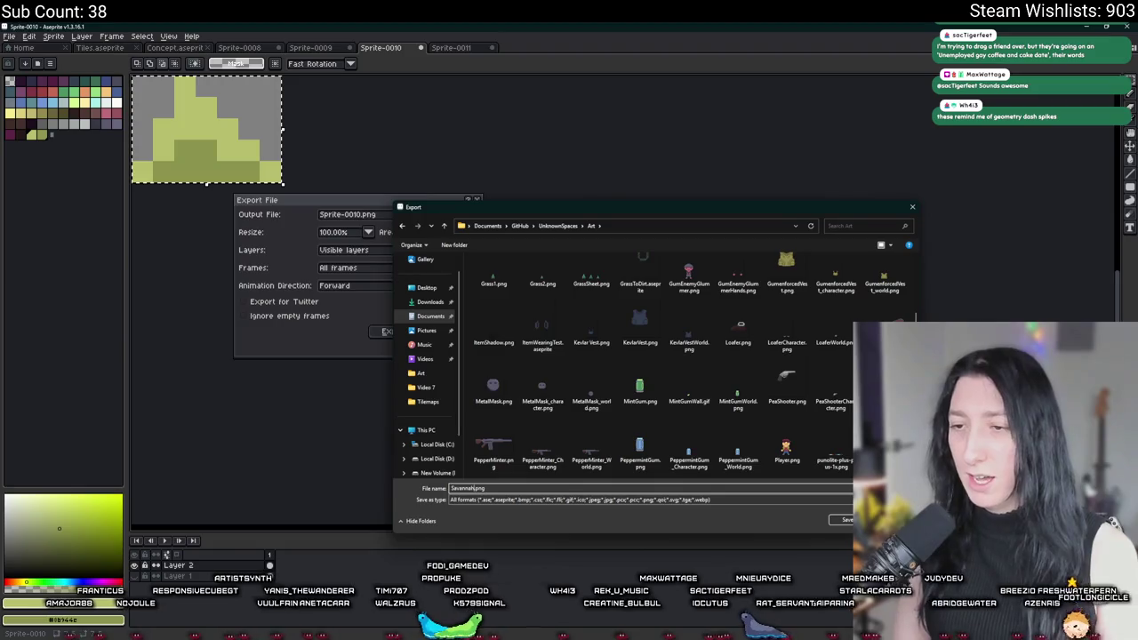
key(Return)
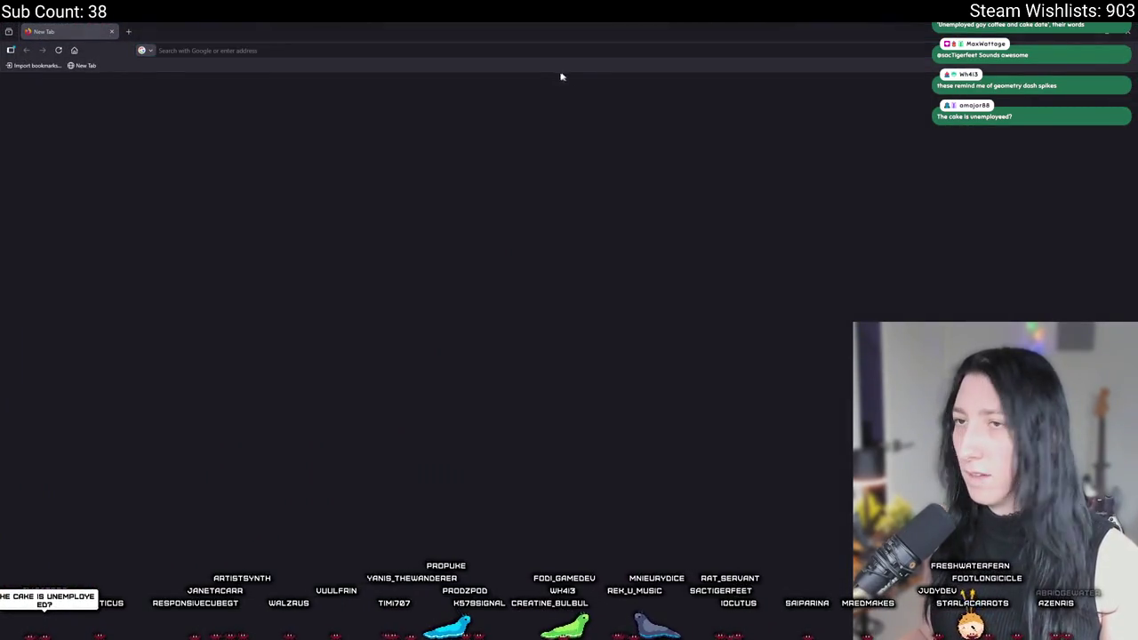
Search Google for 'how do you spell savannah like the biom', then go back to Aseprite
click(510, 50)
text(how do yo)
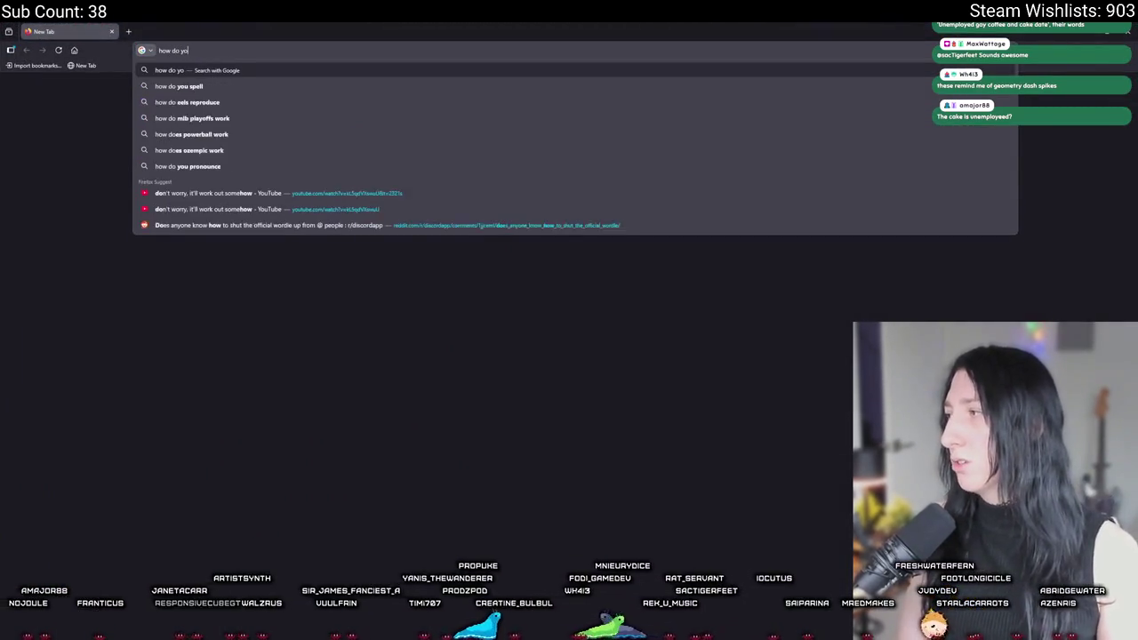
text(u spell savannah like the biom)
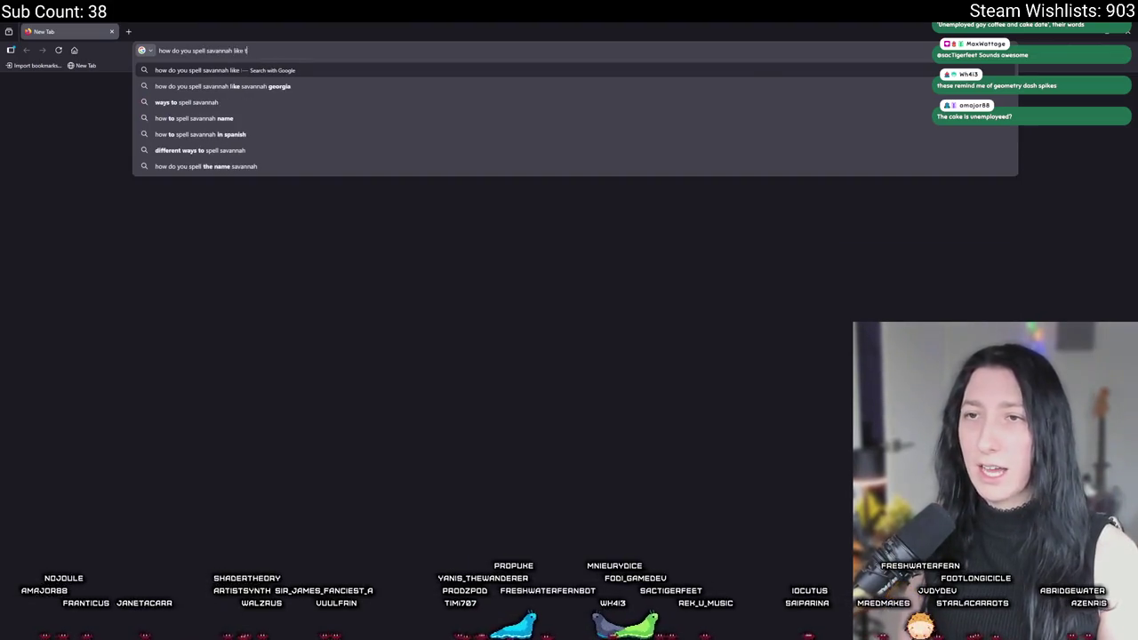
key(Return)
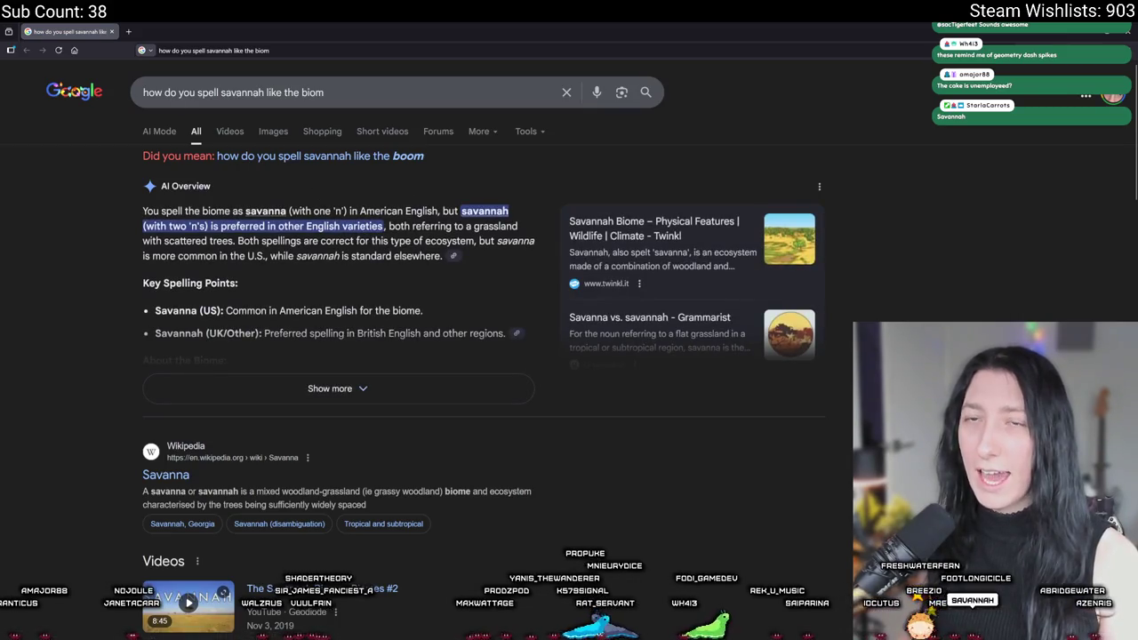
key(alt+Tab)
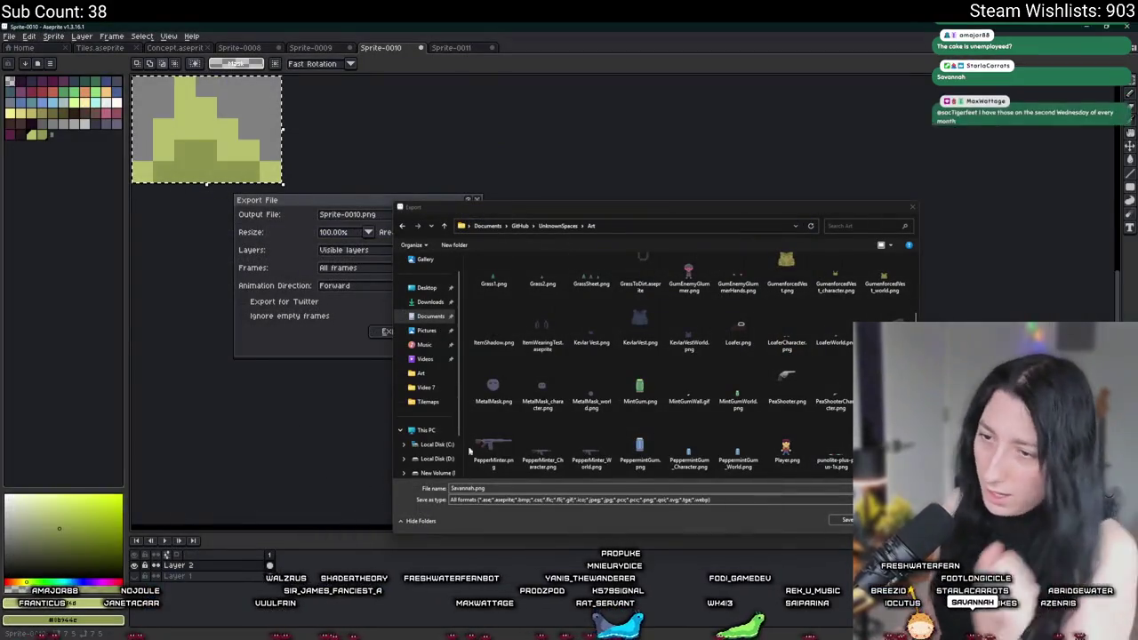
Export the cropped left grass tuft under its edited file name
click(474, 488)
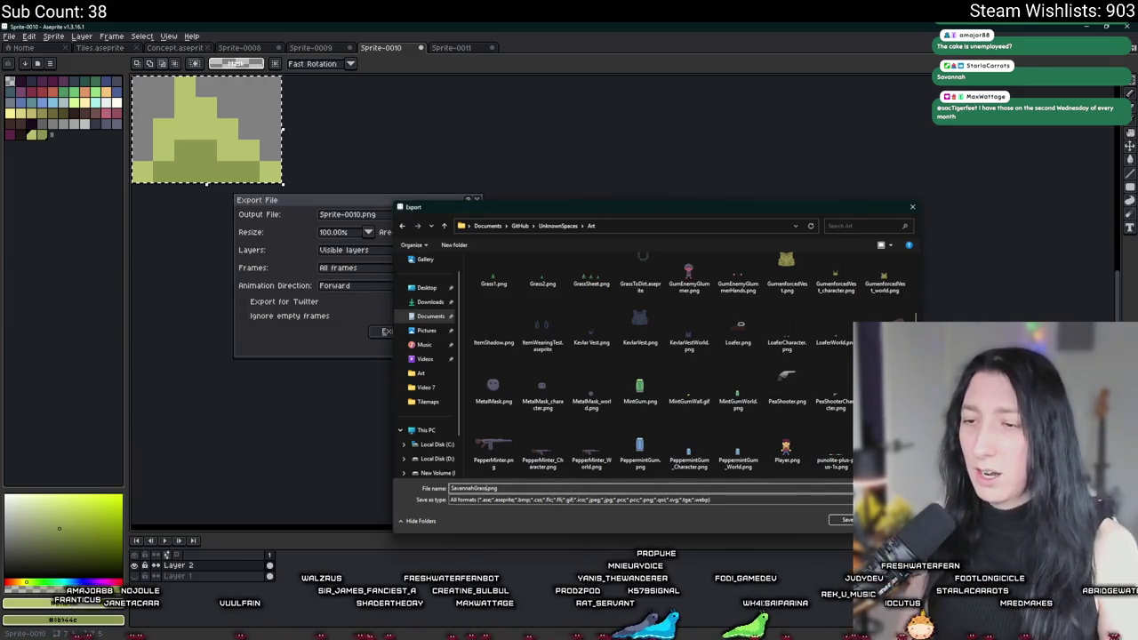
key(Return)
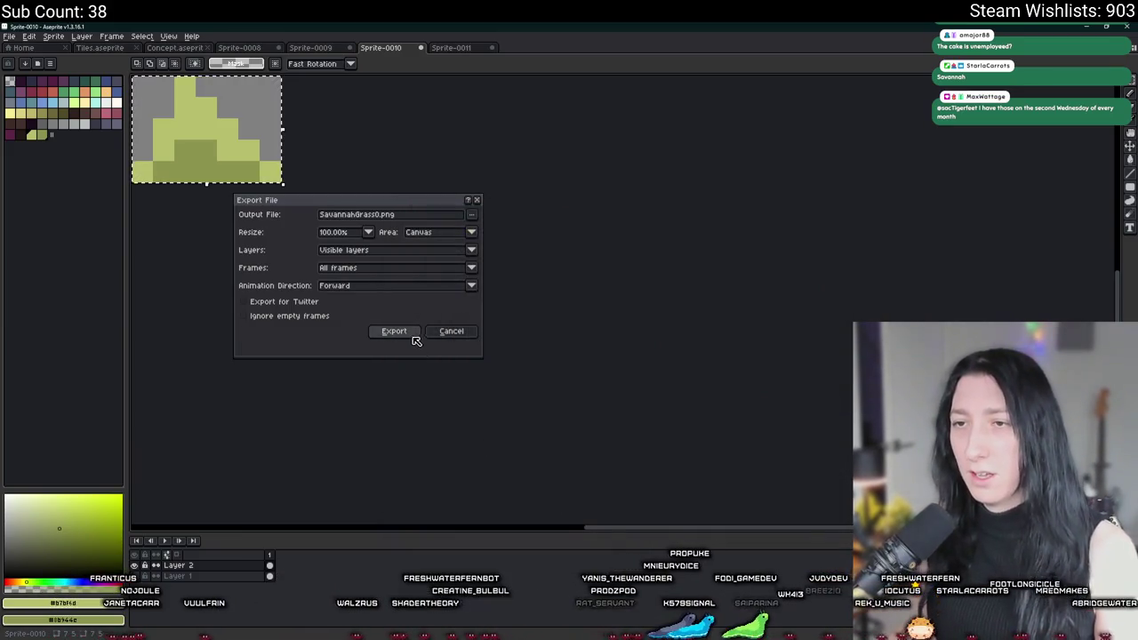
click(412, 333)
scroll(413, 328, up, 4)
Crop the sprite to the middle grass tuft, export it as a PNG, then undo the crop
drag(388, 461, 474, 373)
click(54, 35)
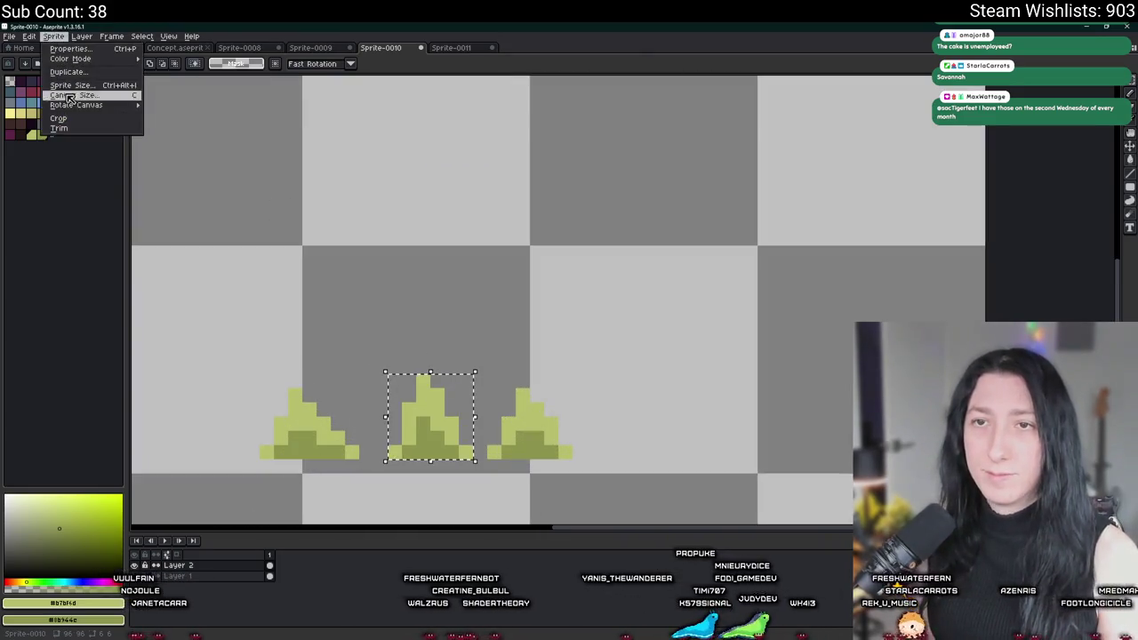
click(57, 118)
key(ctrl+alt+shift+s)
click(394, 331)
scroll(394, 312, up, 3)
key(ctrl+z)
Crop to the right grass tuft, export it as SavannahGrass2.png, and undo the crop
scroll(473, 451, up, 2)
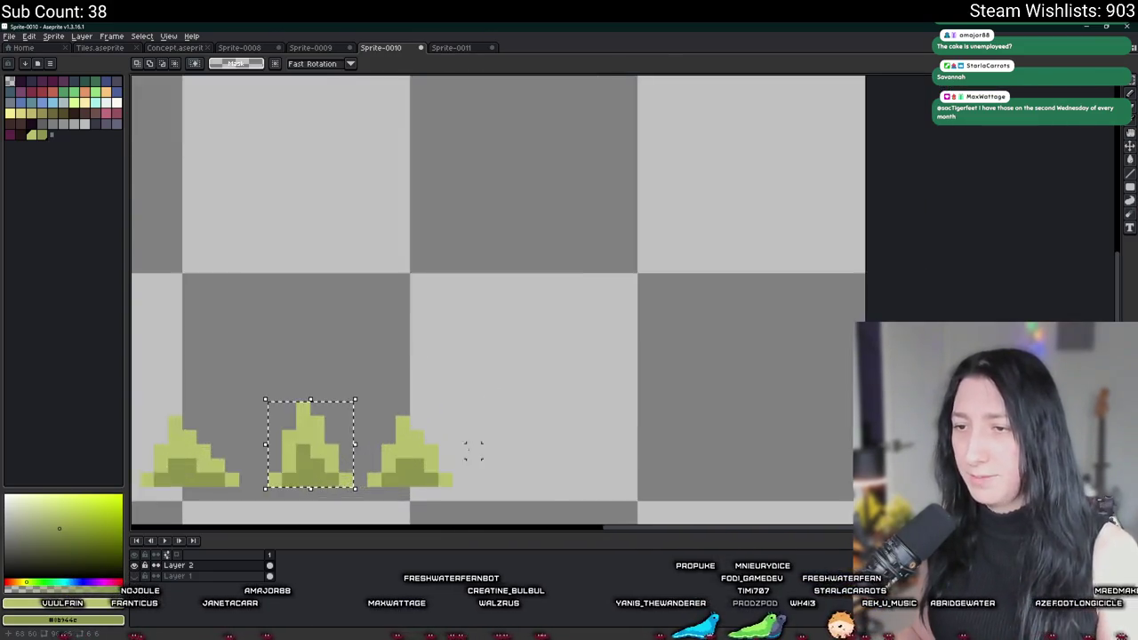
scroll(473, 451, up, 2)
drag(304, 347, 479, 493)
scroll(450, 191, left, 3)
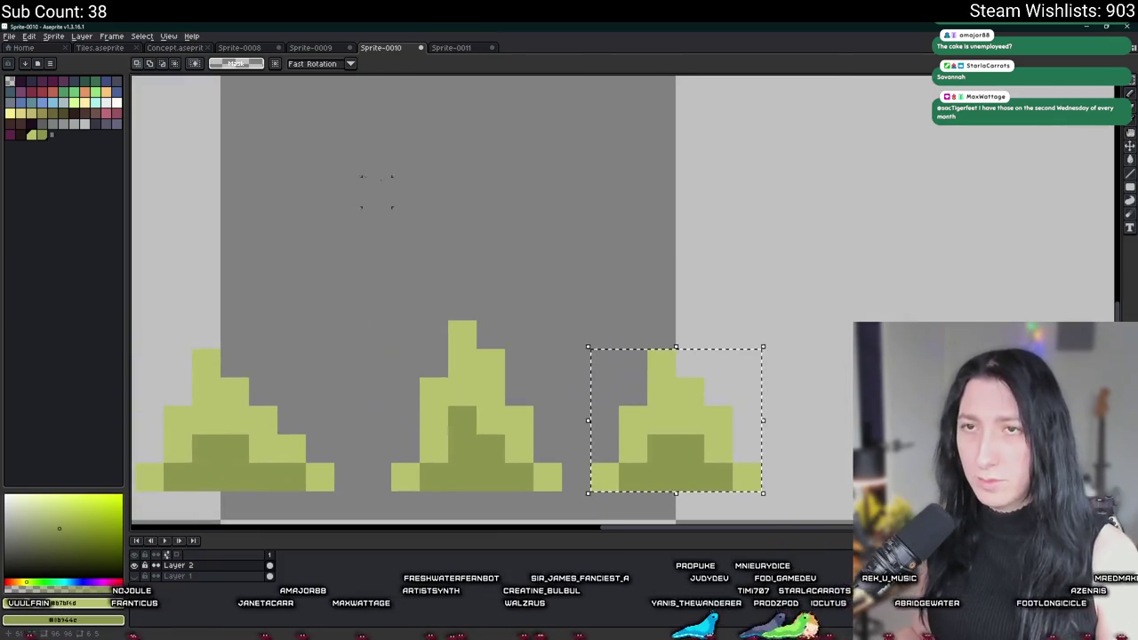
click(23, 47)
click(409, 47)
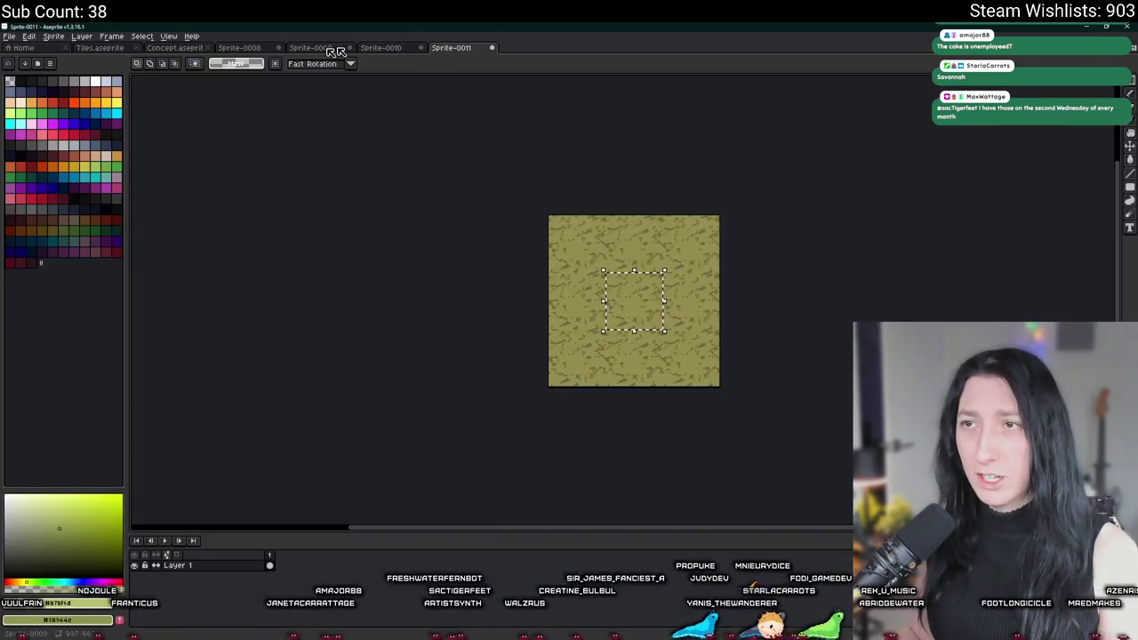
click(380, 47)
click(53, 35)
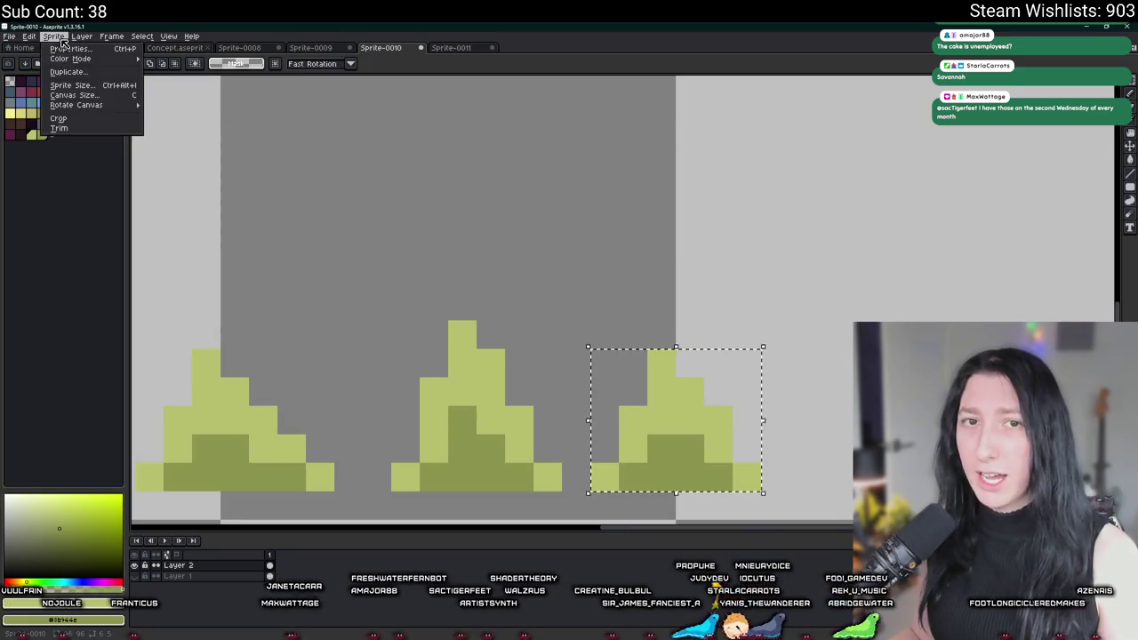
click(78, 120)
key(ctrl+alt+shift+s)
click(377, 216)
text(2.png)
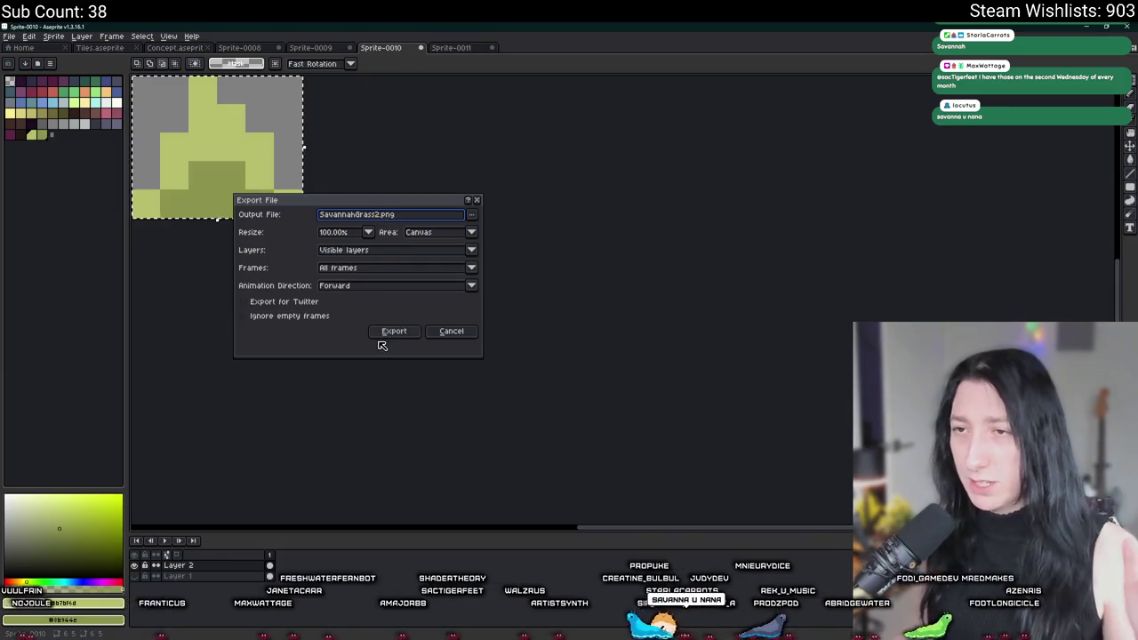
click(394, 330)
key(ctrl+z)
scroll(372, 320, up, 3)
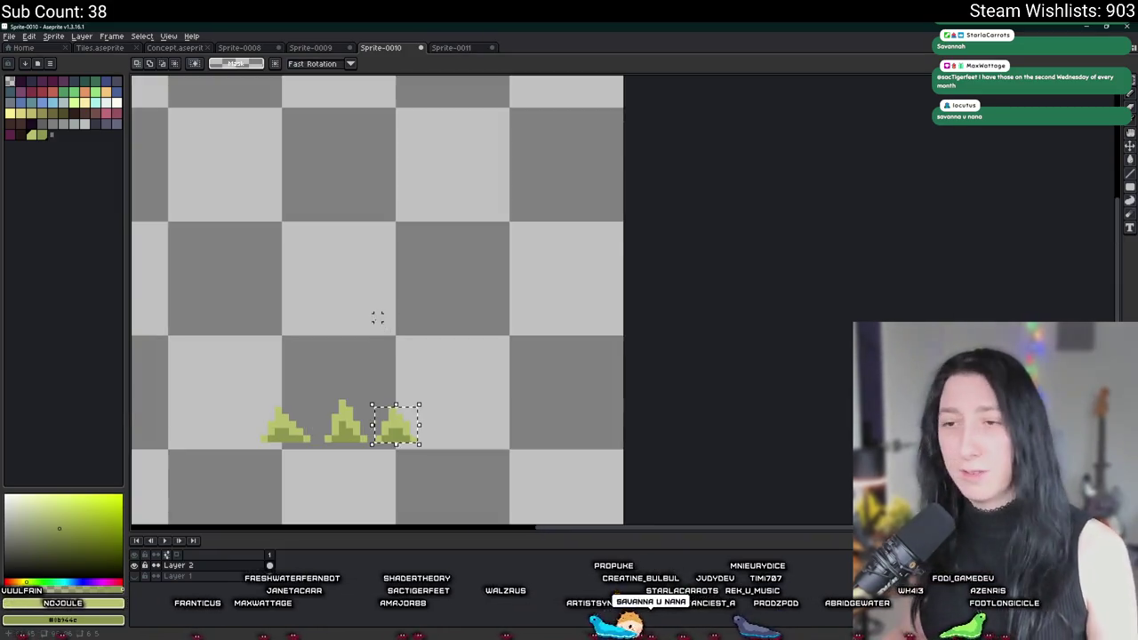
scroll(377, 309, up, 1)
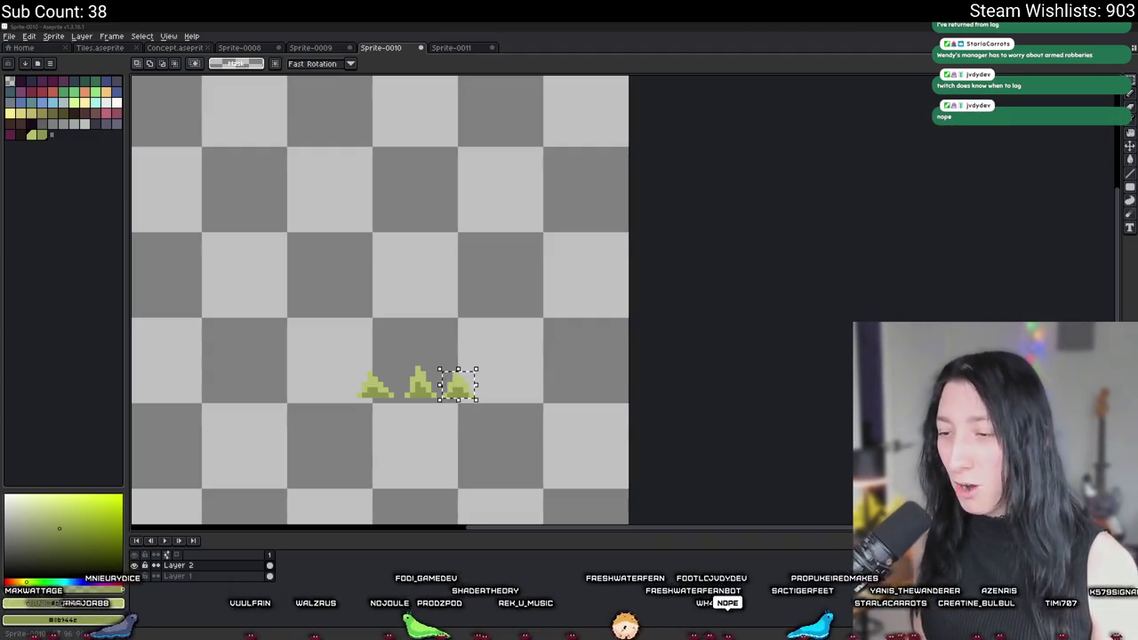
Select all of the olive savanna ground tile and check the brick tiles in the Tiles sheet
scroll(406, 509, left, 3)
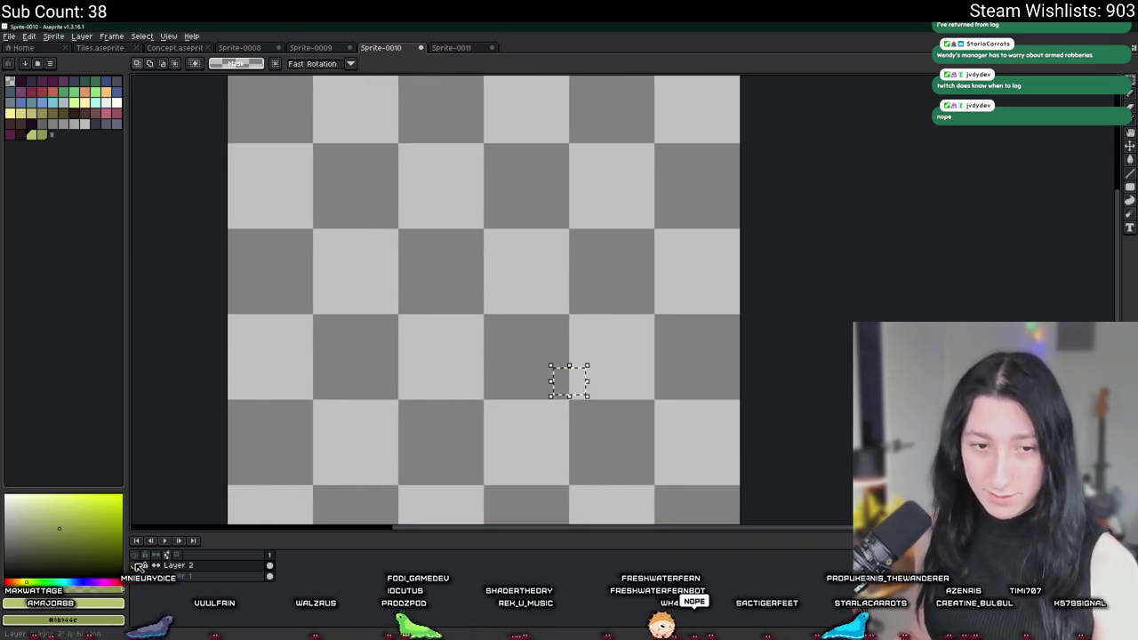
scroll(569, 381, down, 2)
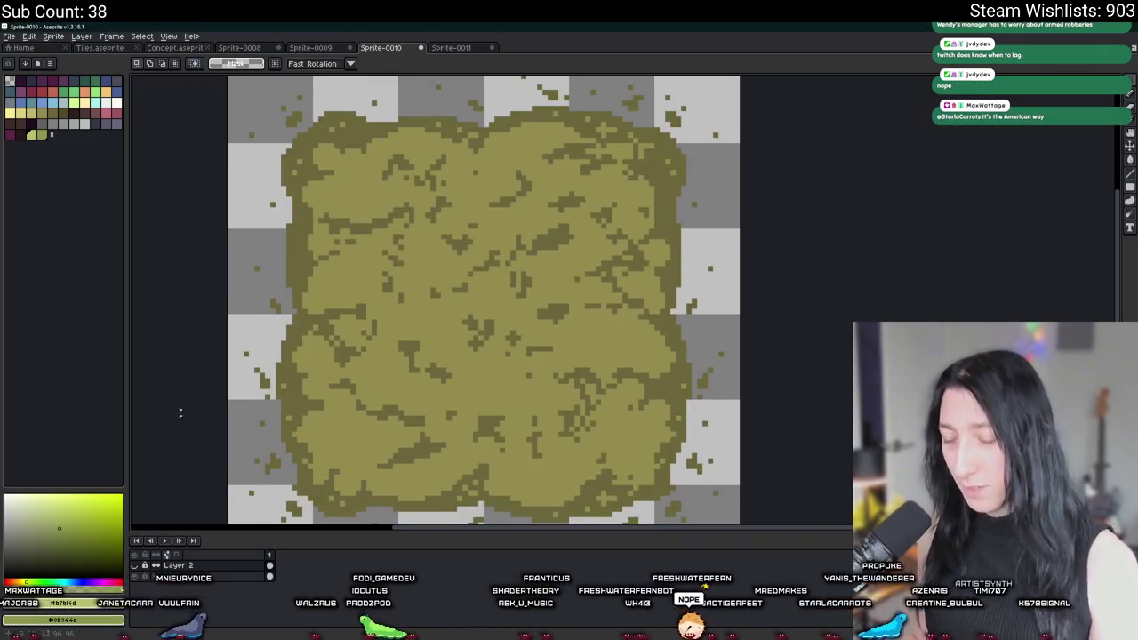
scroll(207, 376, down, 1)
key(ctrl+a)
click(311, 48)
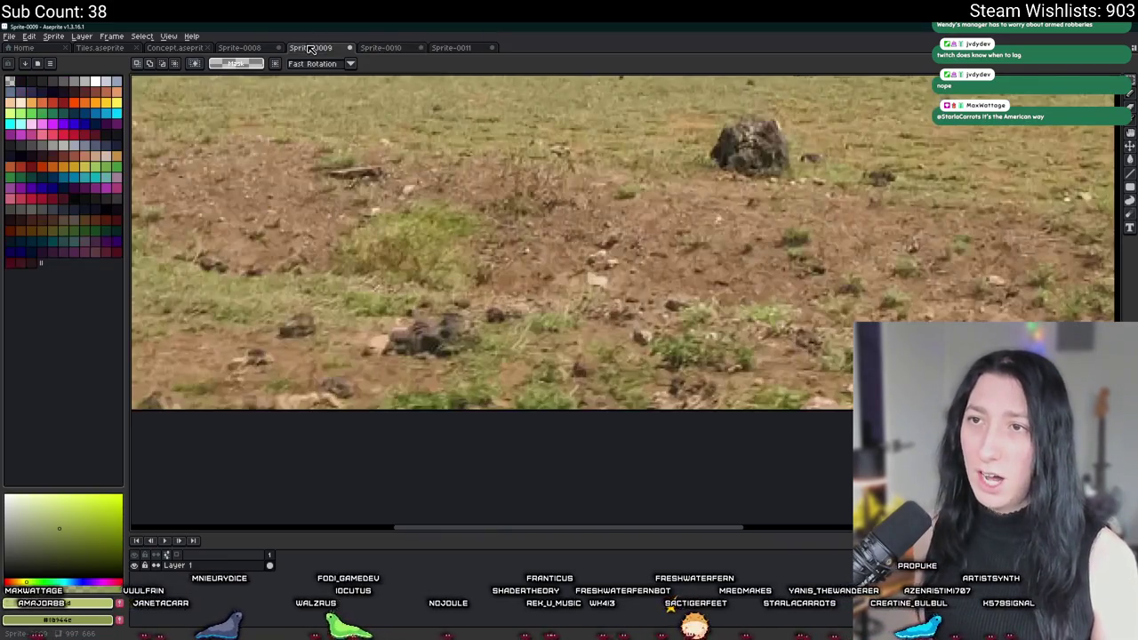
click(264, 50)
click(441, 48)
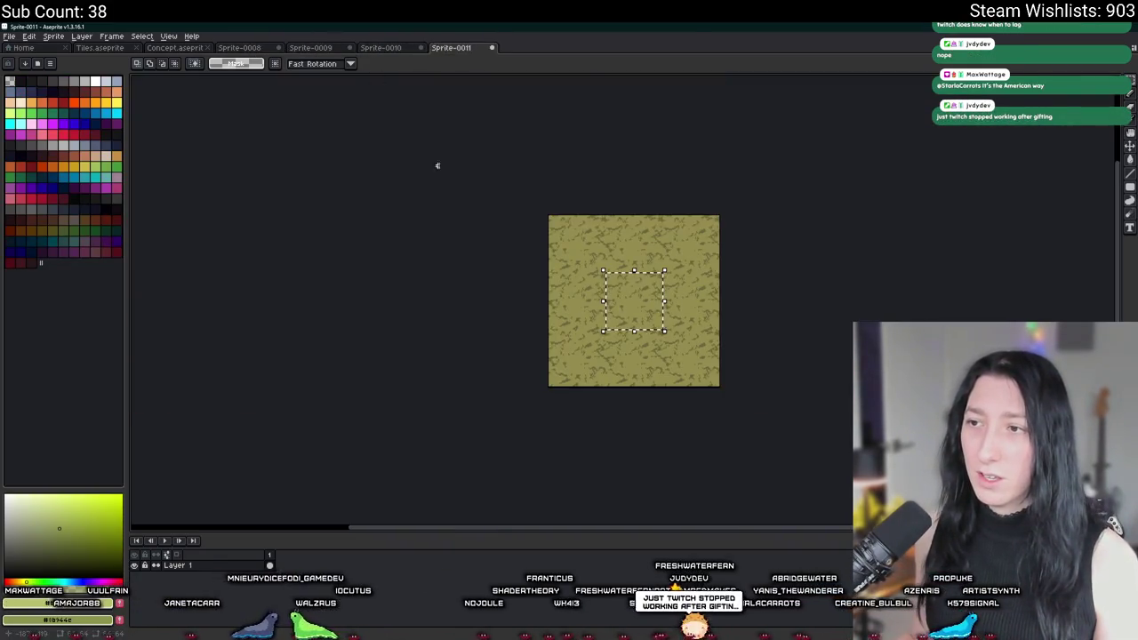
click(111, 48)
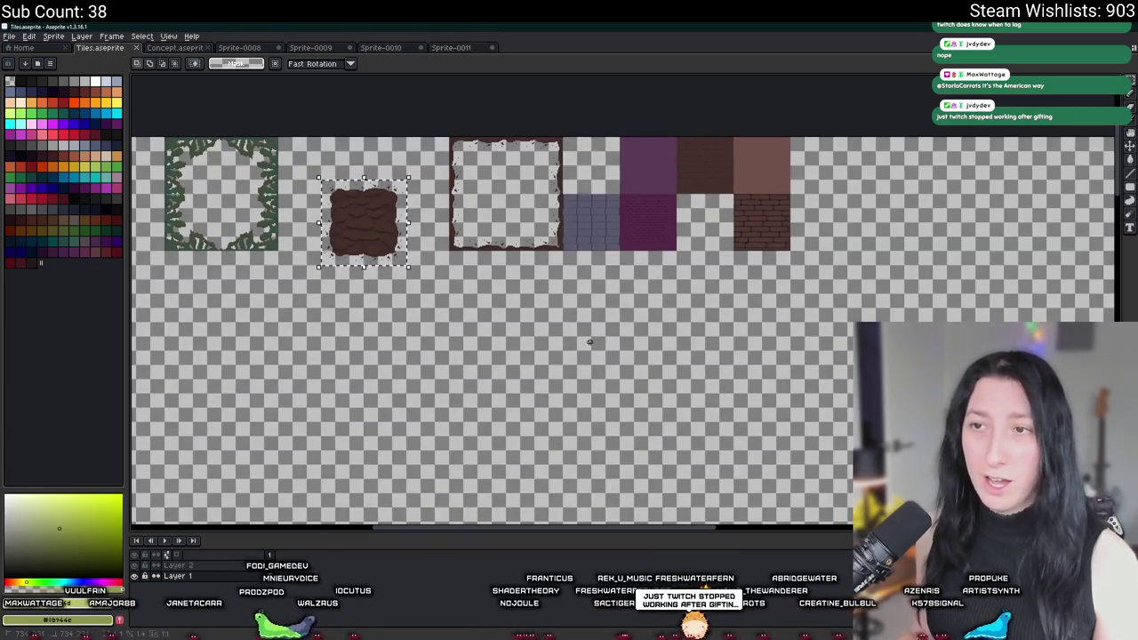
drag(589, 342, 465, 395)
scroll(620, 241, up, 2)
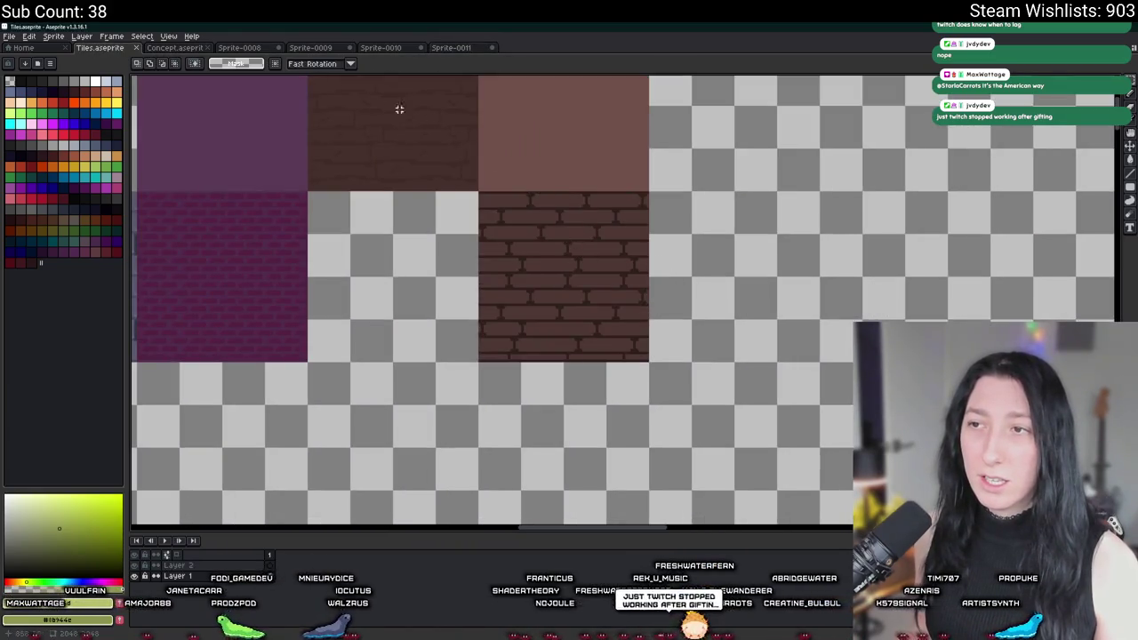
click(449, 48)
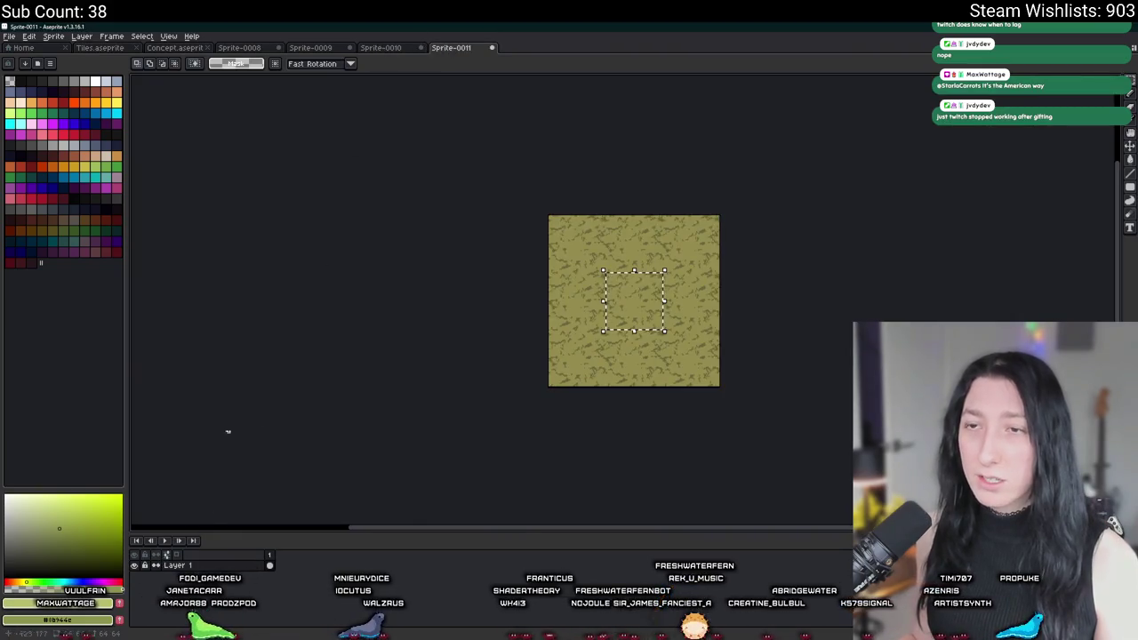
key(ctrl+shift+Tab)
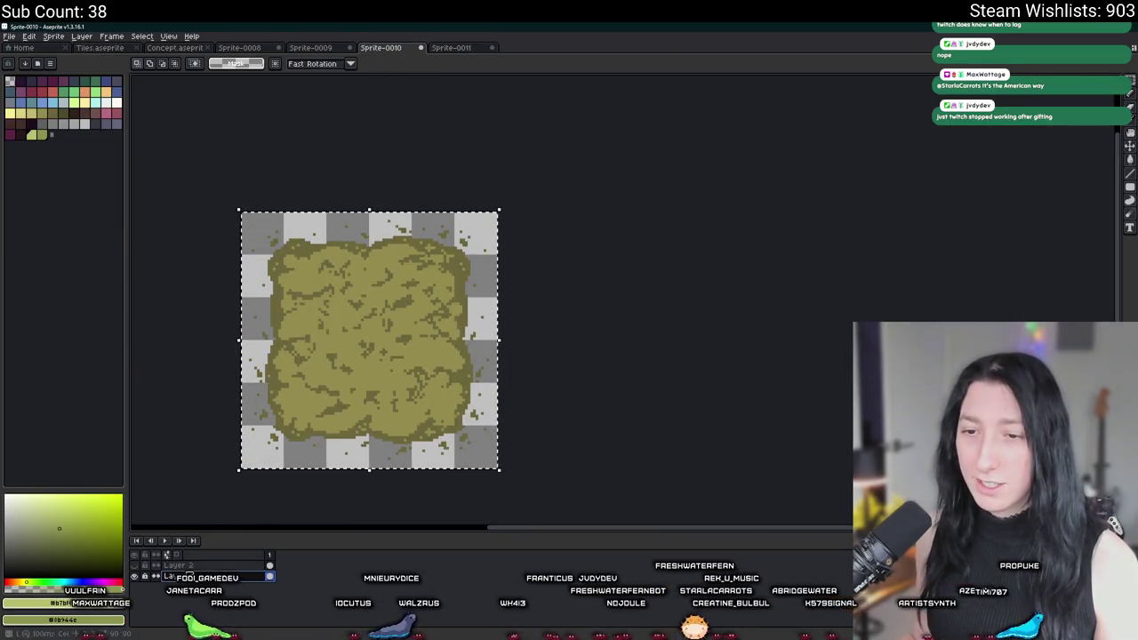
Paste the ground tile into the Tiles sheet just right of the brick tiles
click(99, 48)
drag(408, 309, 382, 299)
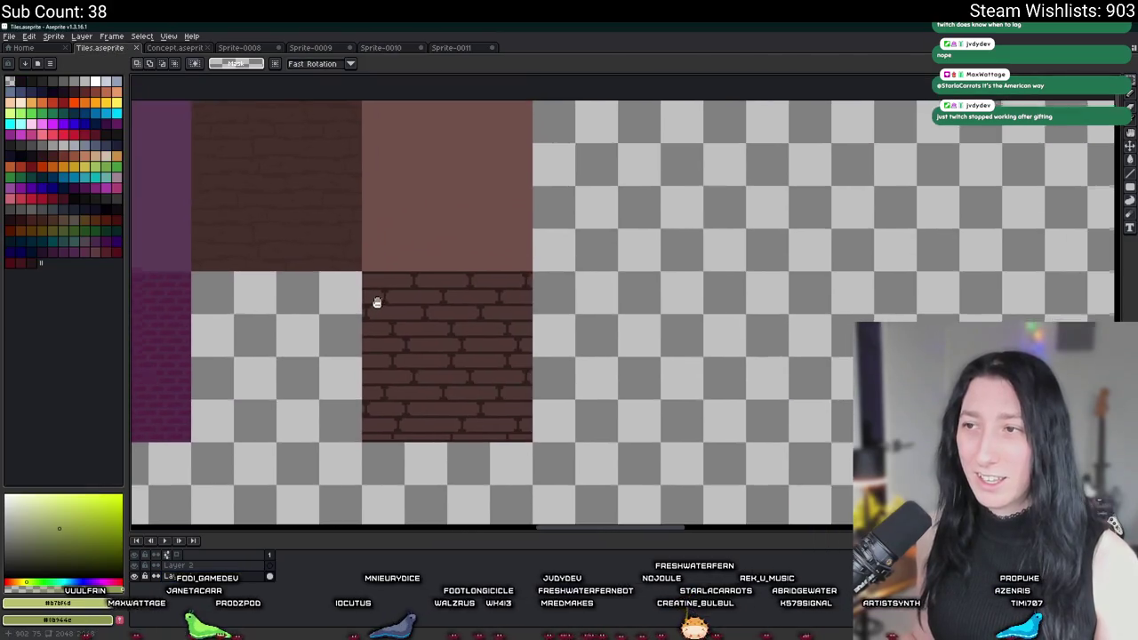
key(ctrl+v)
drag(570, 188, 602, 199)
scroll(561, 129, up, 1)
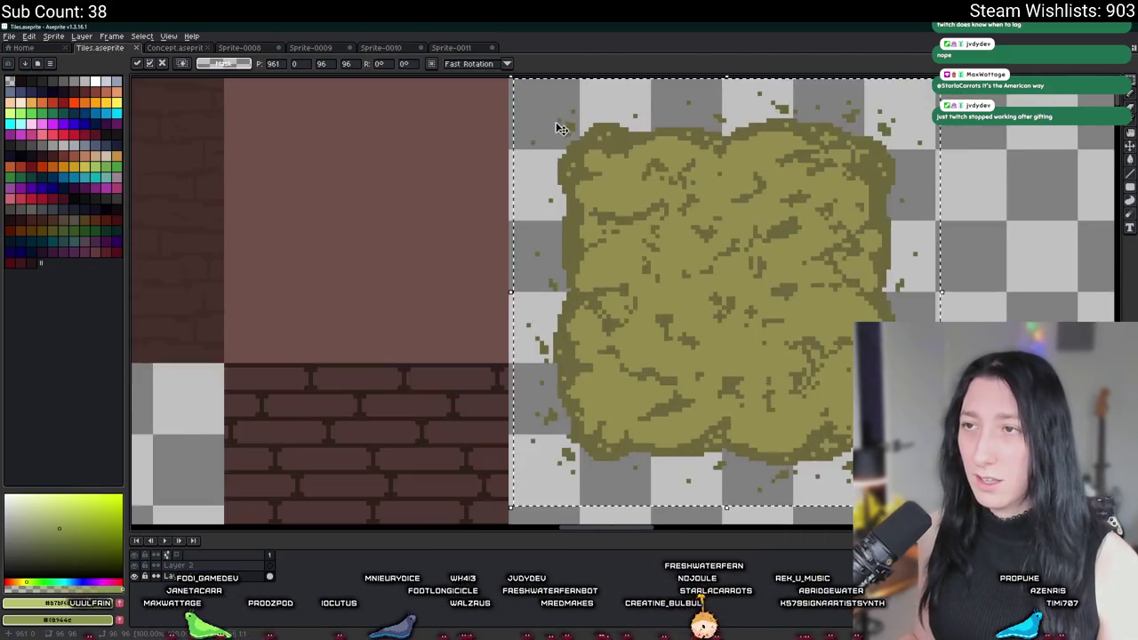
scroll(560, 129, down, 5)
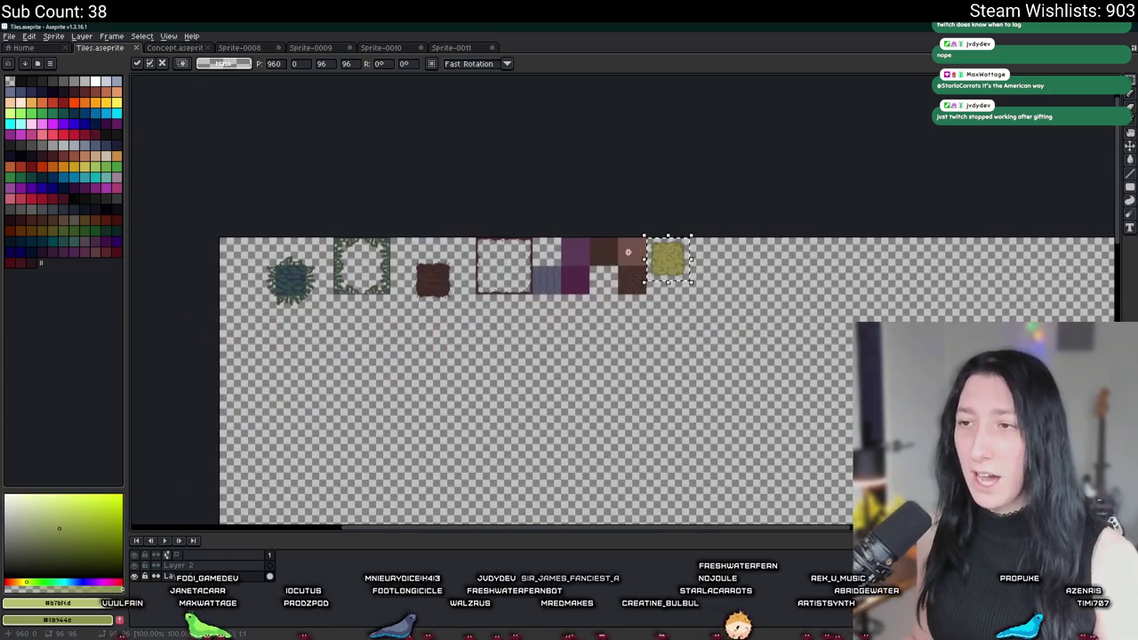
click(633, 250)
scroll(510, 274, up, 1)
scroll(511, 274, down, 1)
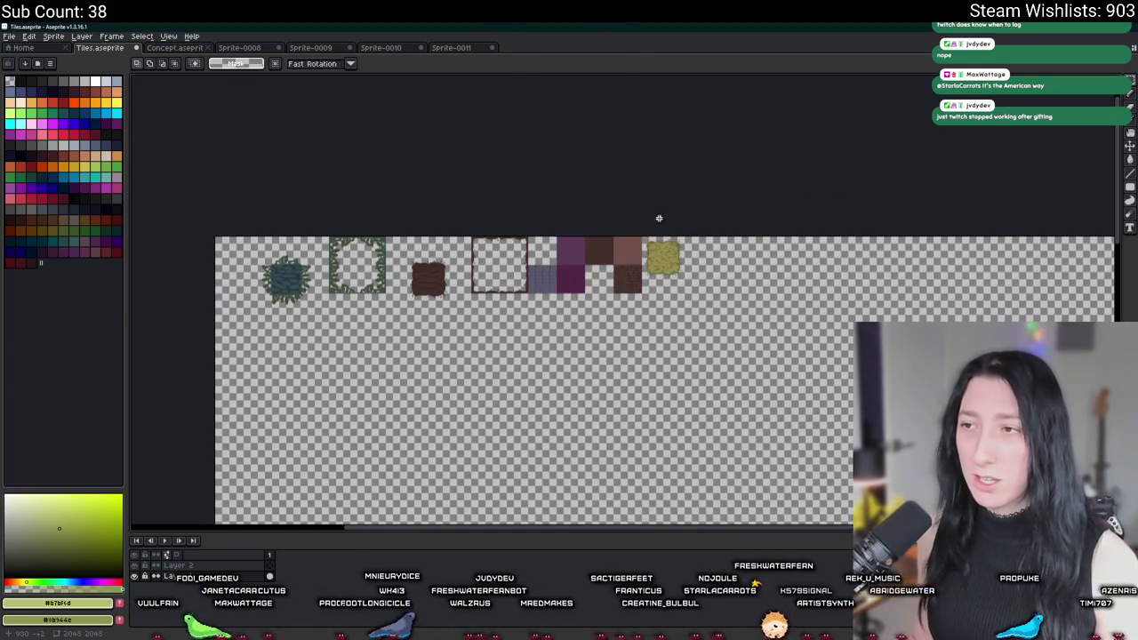
Export the Tiles sheet as Tiles.png and bring GameMaker to the front
key(ctrl+alt+shift+s)
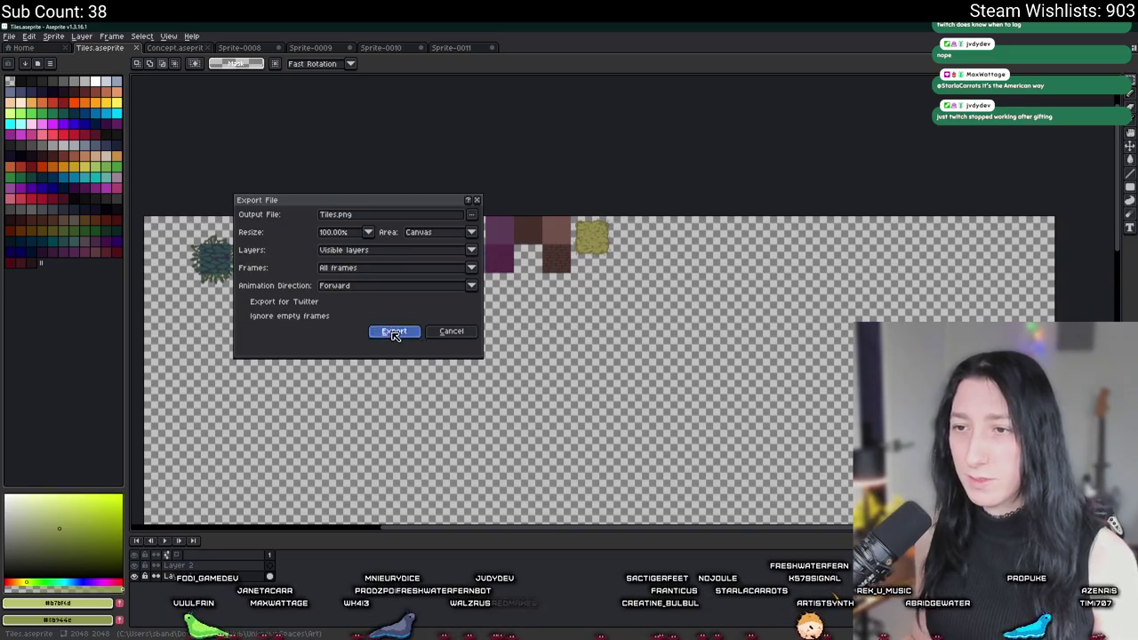
click(394, 333)
key(alt+Tab)
key(alt+Tab)
click(240, 420)
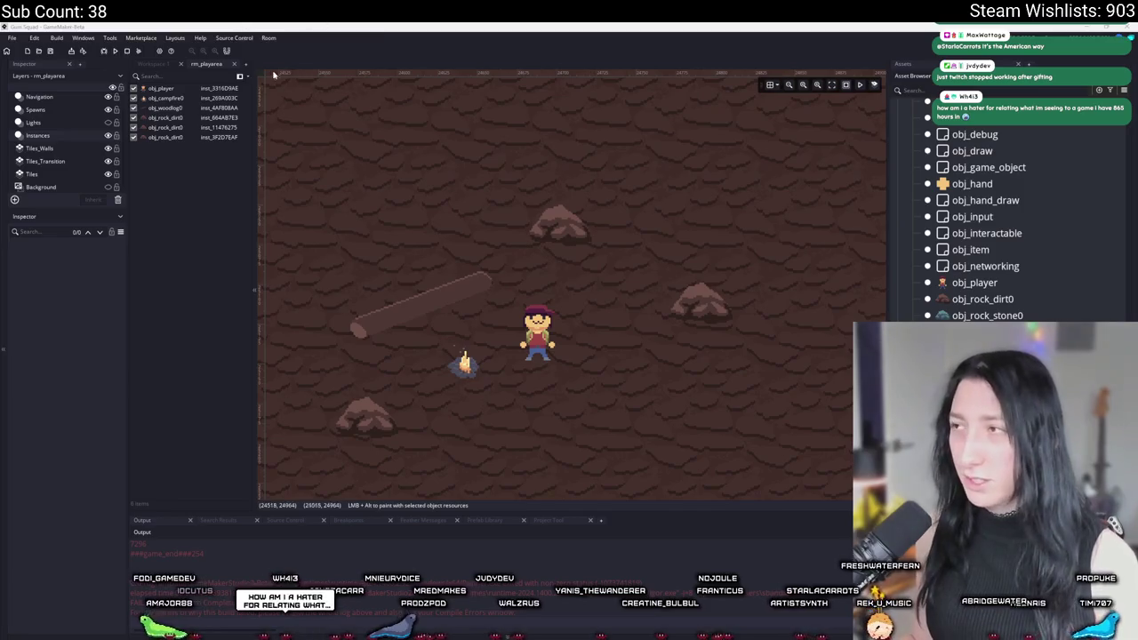
Bring the YouTube browser window forward and maximize it
key(alt+Tab)
drag(498, 170, 276, 32)
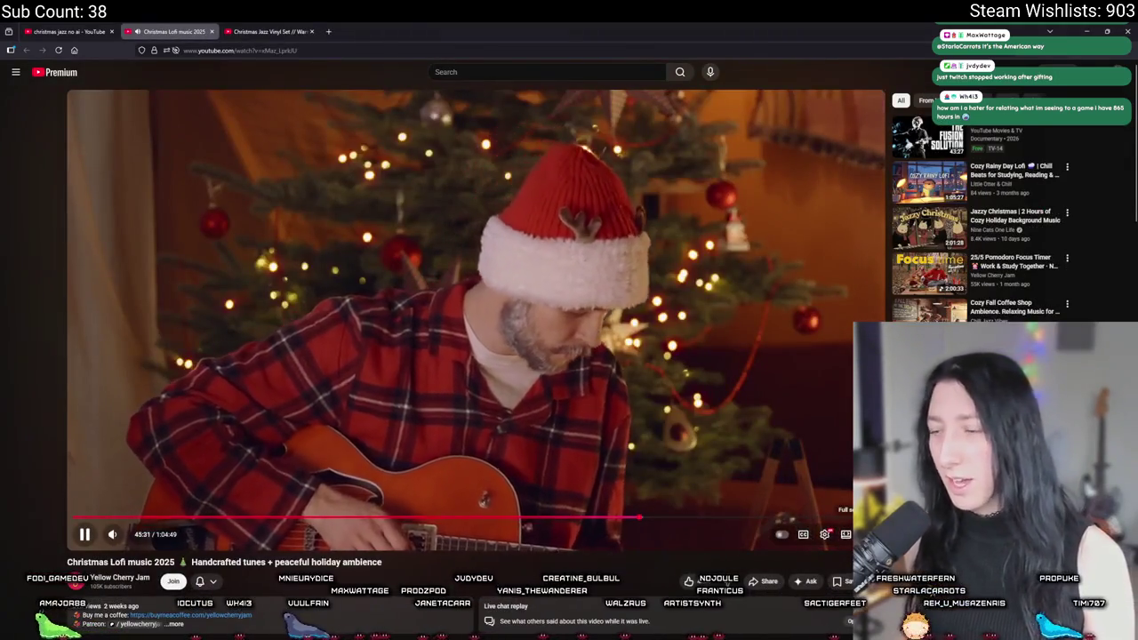
Play the 'Christmas Lofi music 2025' video full screen
click(845, 535)
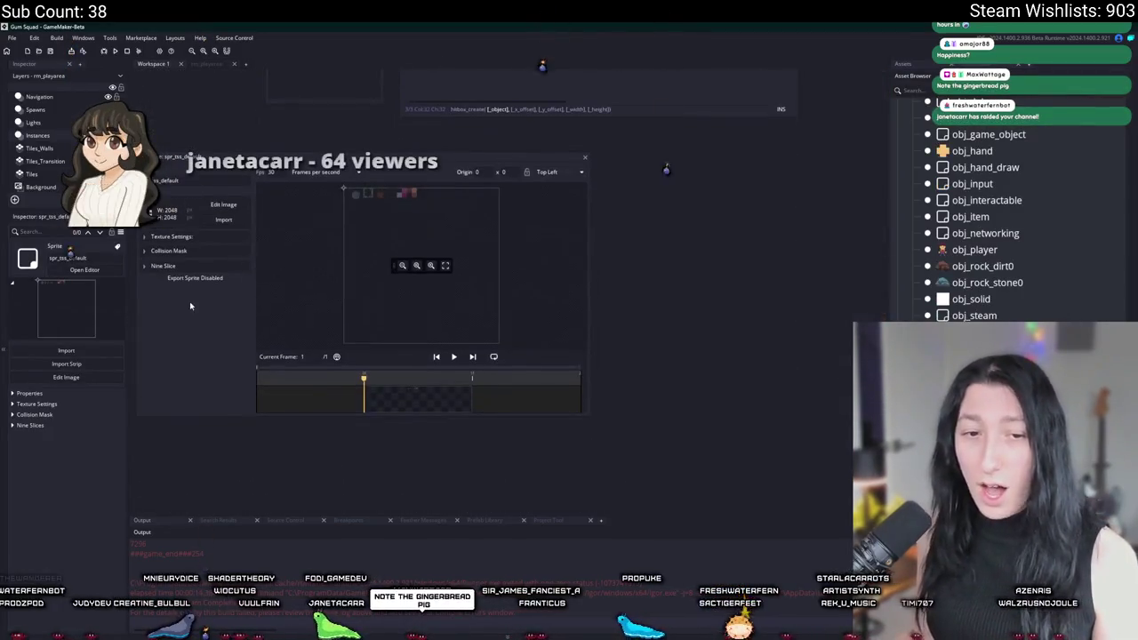
Load Tiles.png from the UnknownSpaces Art folder as the sprite's image
click(223, 220)
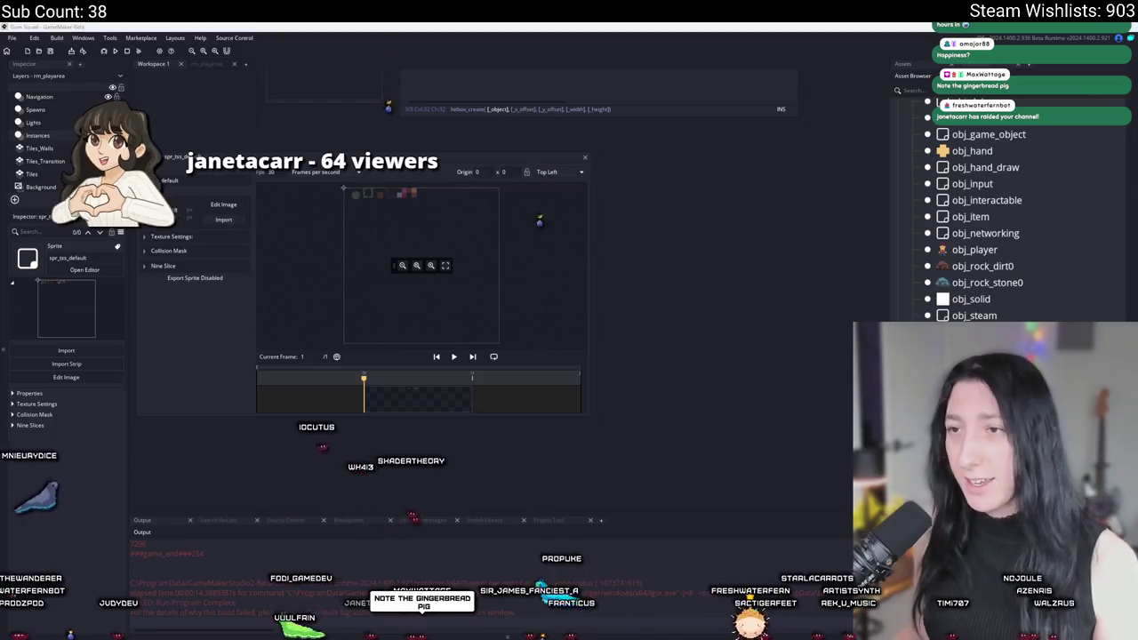
scroll(435, 222, down, 10)
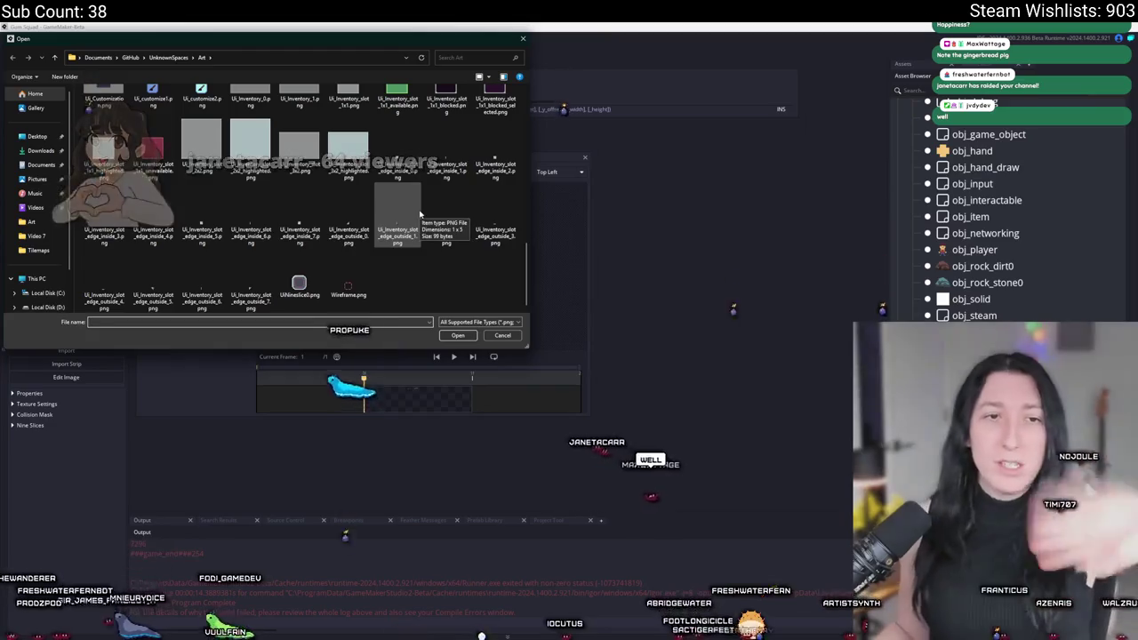
scroll(416, 195, up, 15)
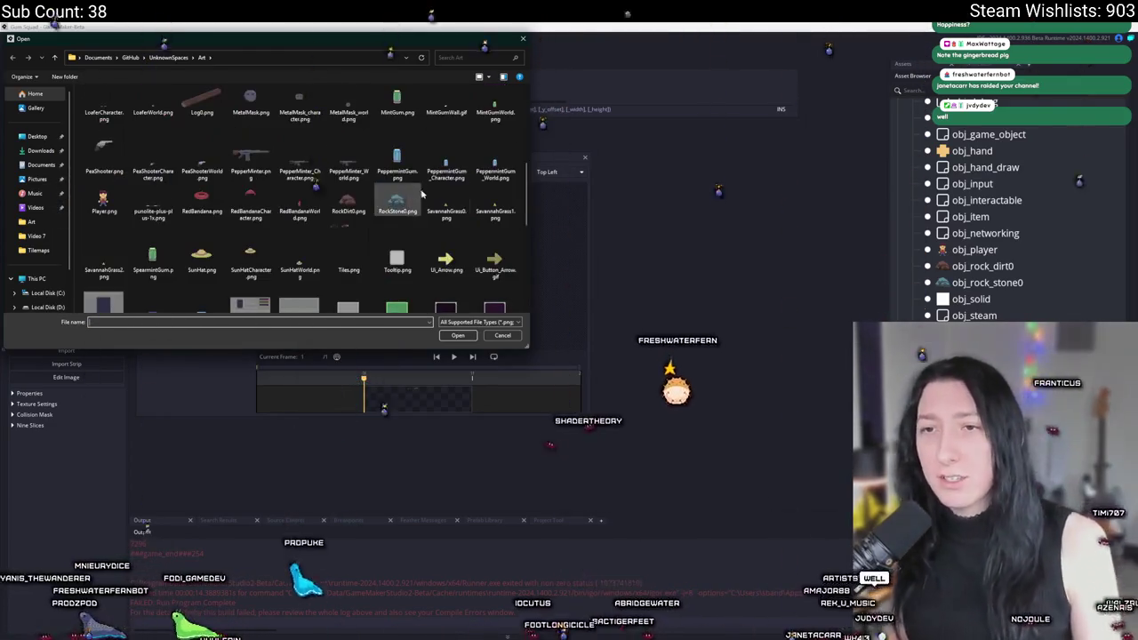
scroll(411, 131, down, 10)
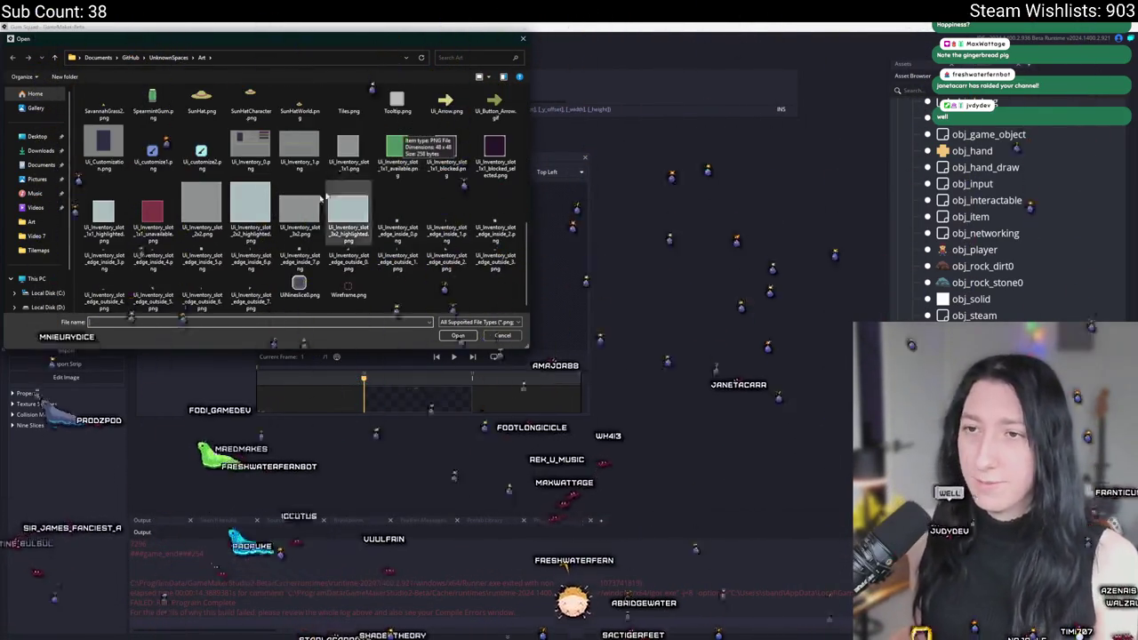
scroll(282, 205, up, 10)
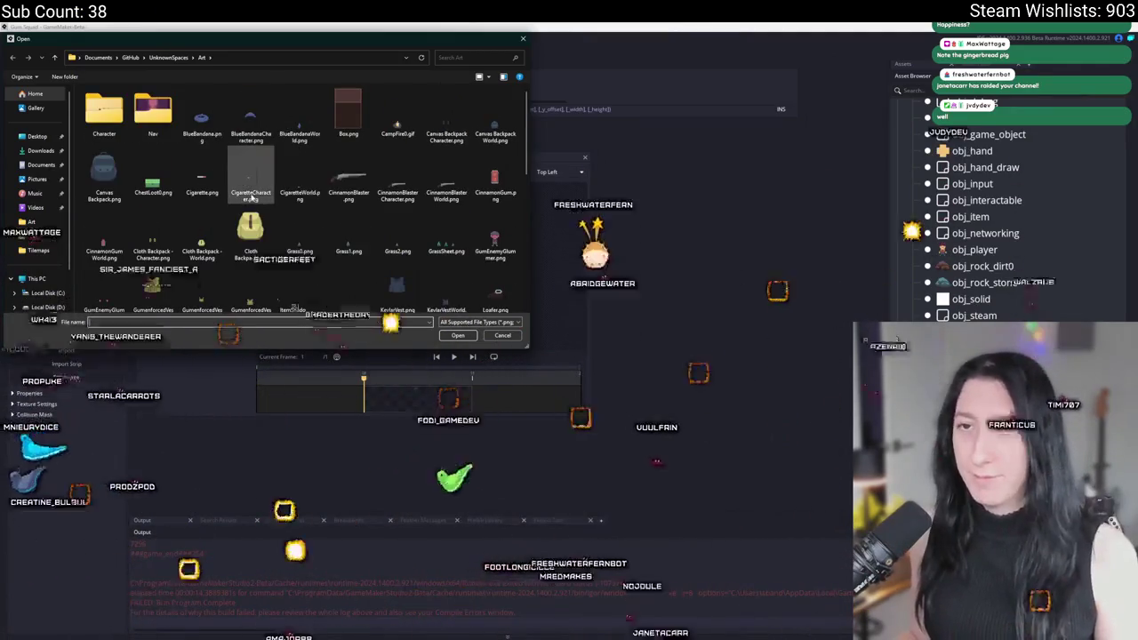
scroll(302, 132, down, 6)
scroll(302, 133, down, 5)
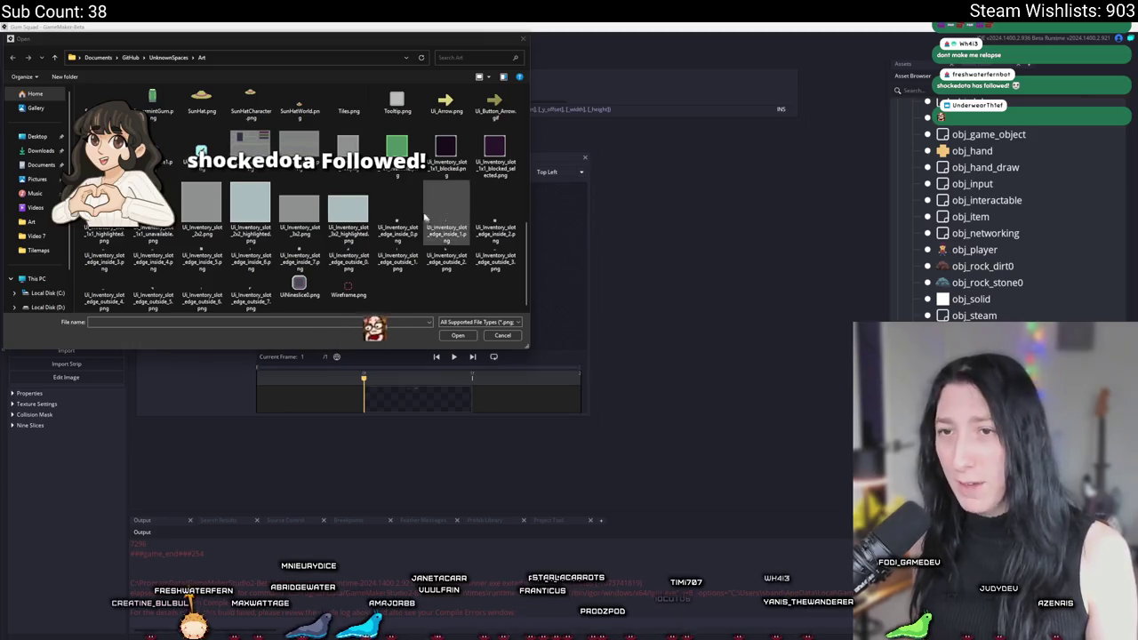
scroll(377, 178, up, 5)
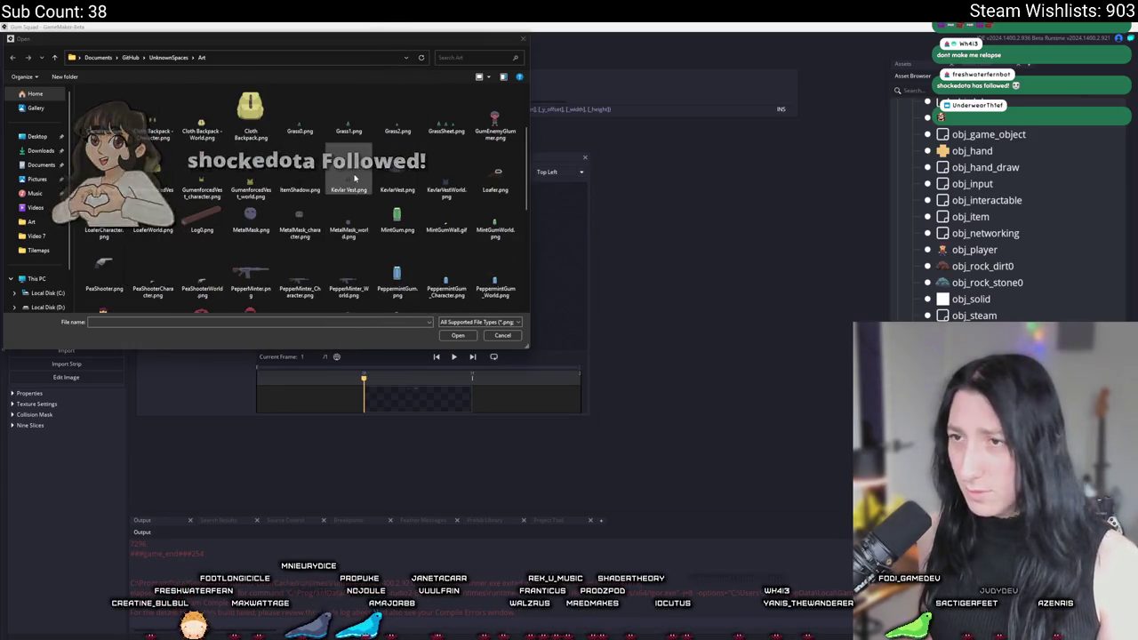
scroll(377, 178, up, 5)
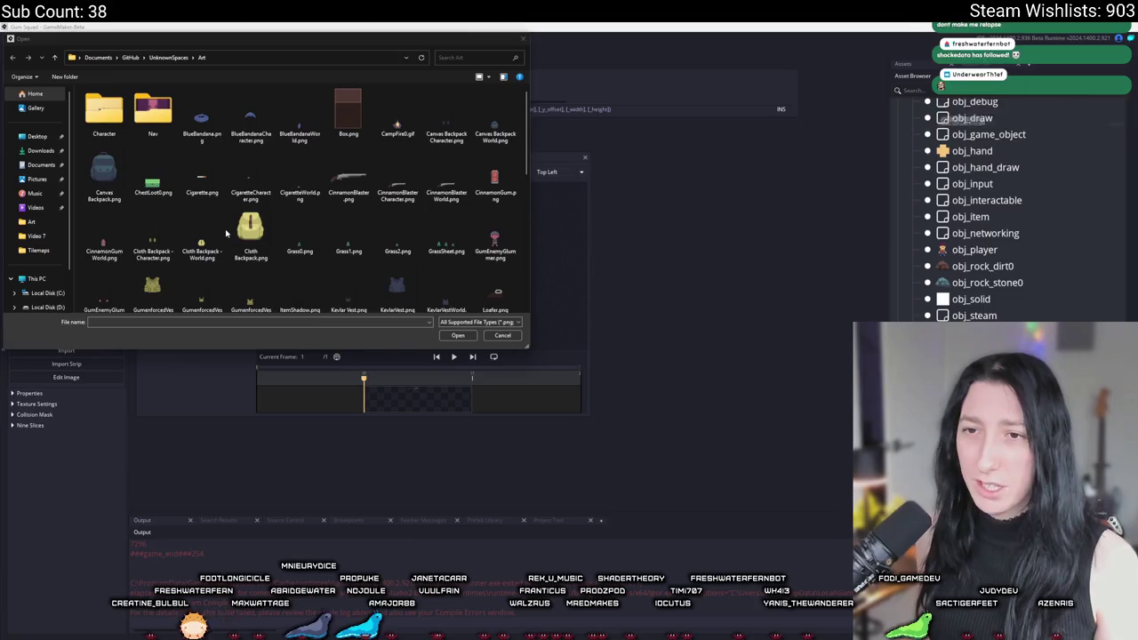
scroll(227, 233, down, 10)
scroll(226, 233, up, 10)
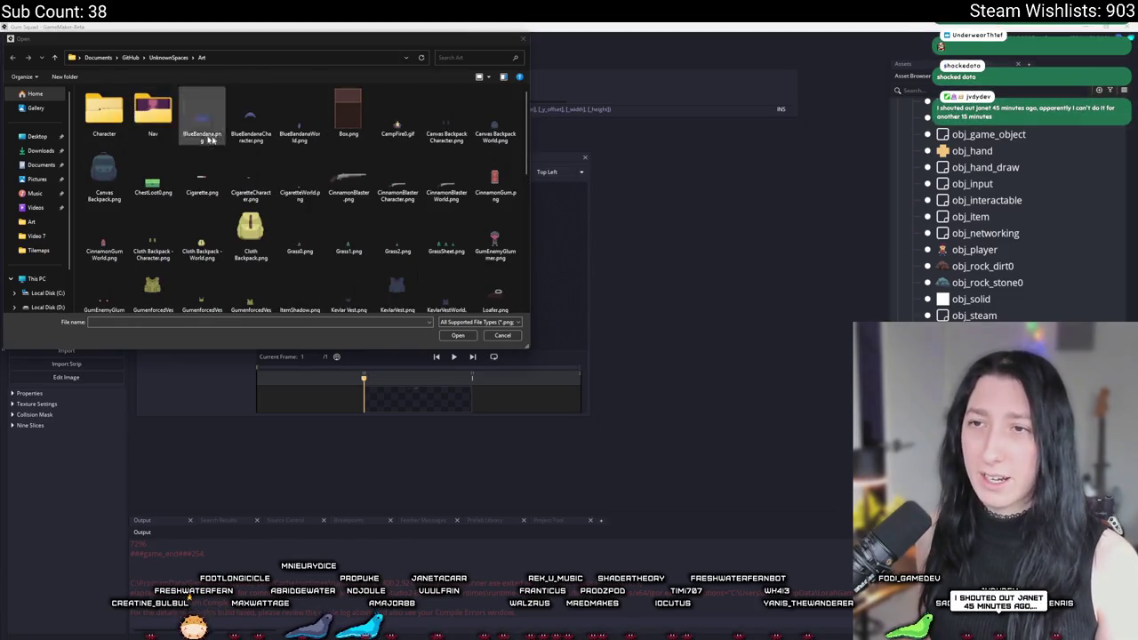
text(tiles)
double_click(363, 118)
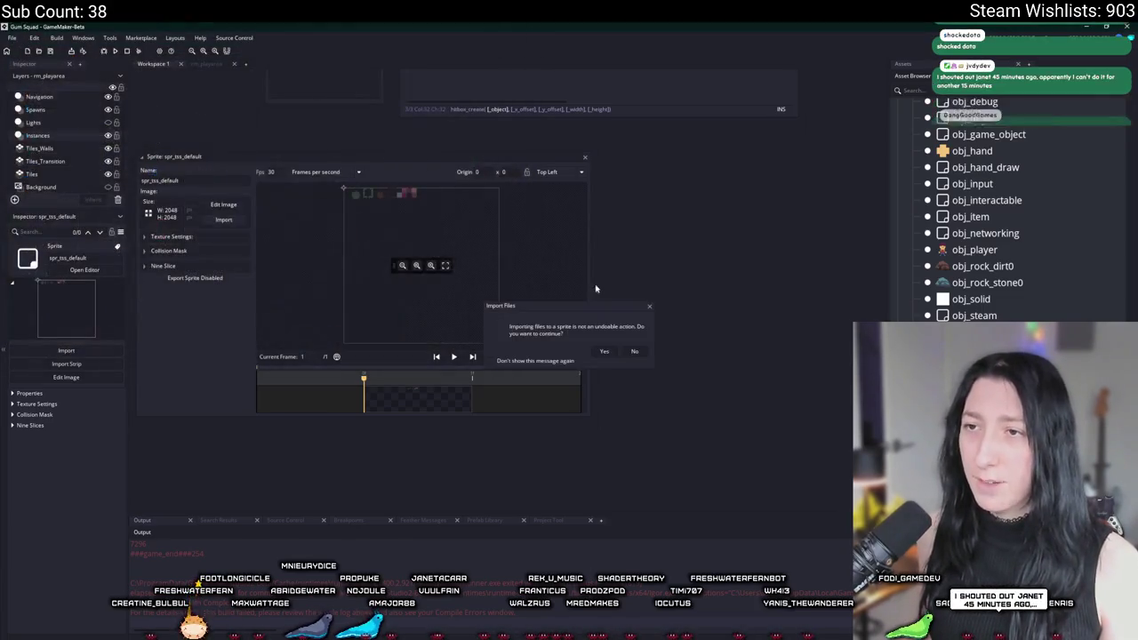
Confirm the Tiles.png import, then maximize the running Gum Squad window
click(606, 350)
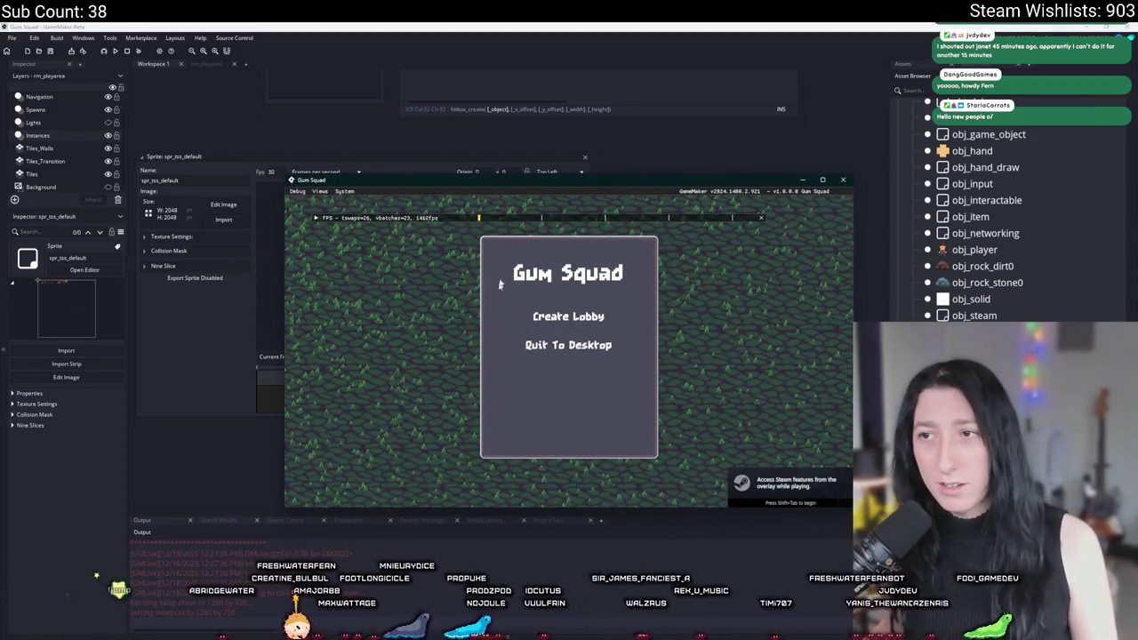
double_click(508, 184)
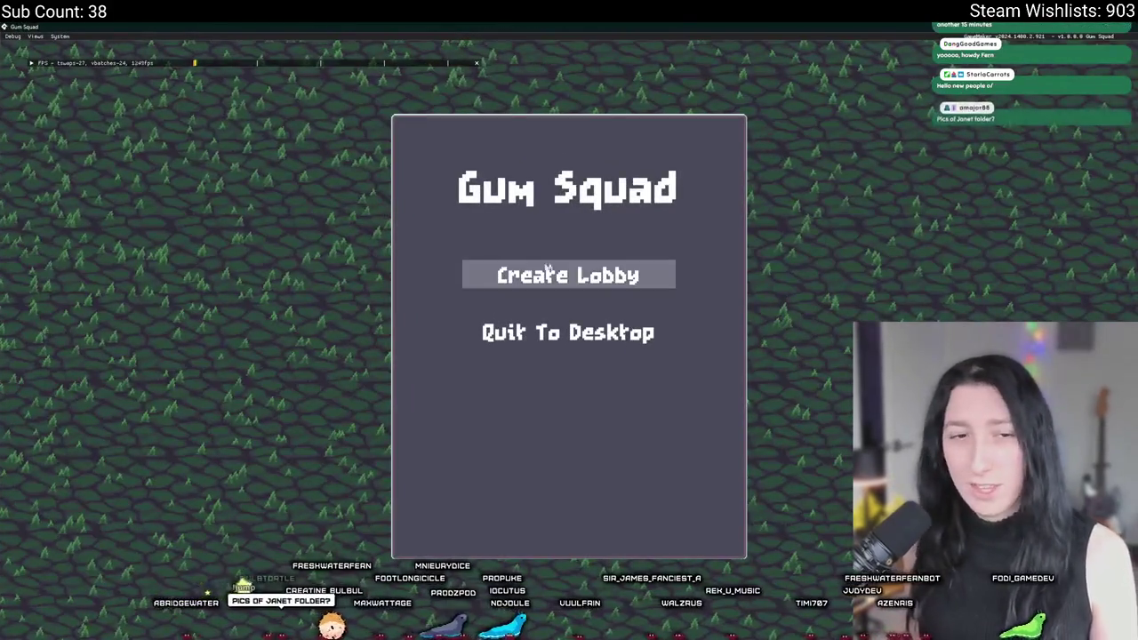
Create a lobby, walk the character down and right into the dark area, and open the inventory
click(534, 277)
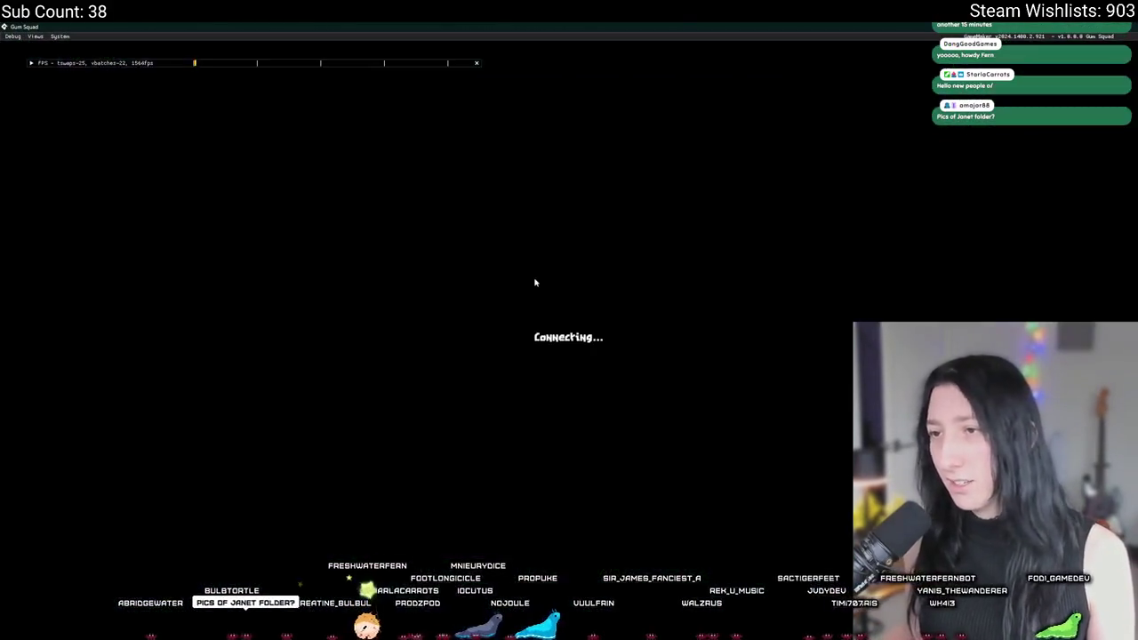
key(s)
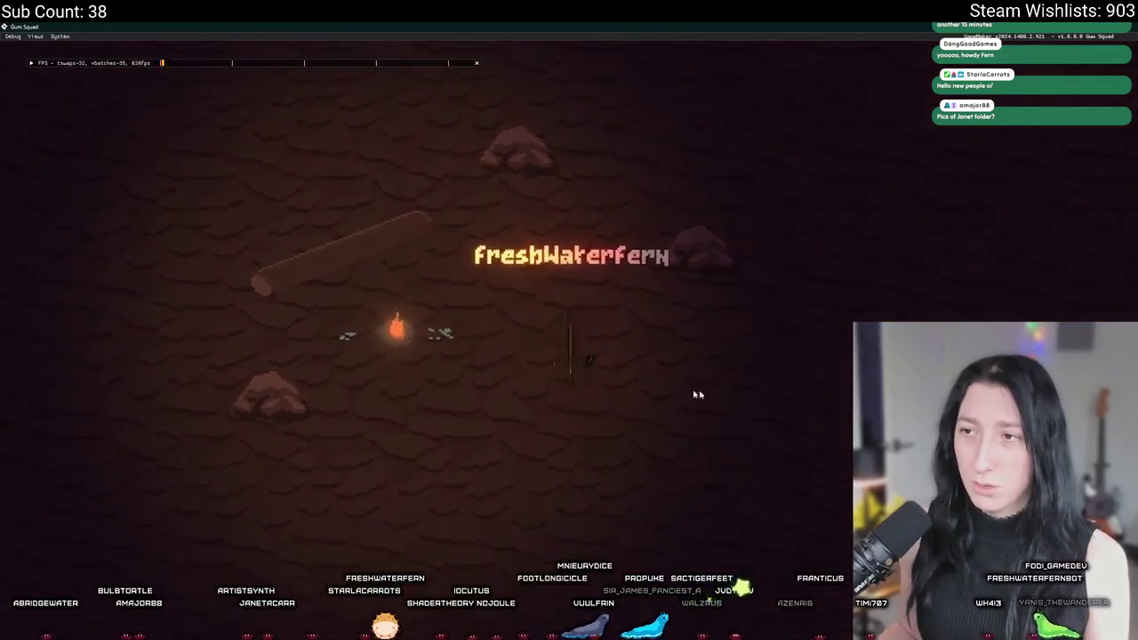
key(d)
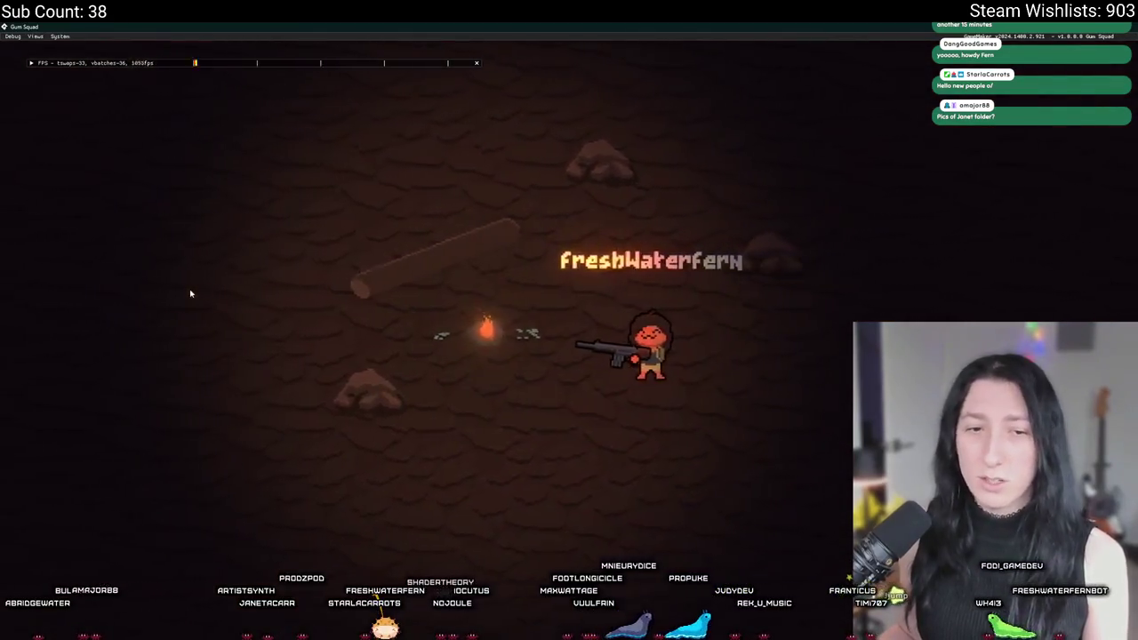
key(Tab)
Equip the Metal Mask, then pick hair 1, eyes 1, mouth 4, shirt 3 and green hair colour
right_click(297, 427)
click(321, 138)
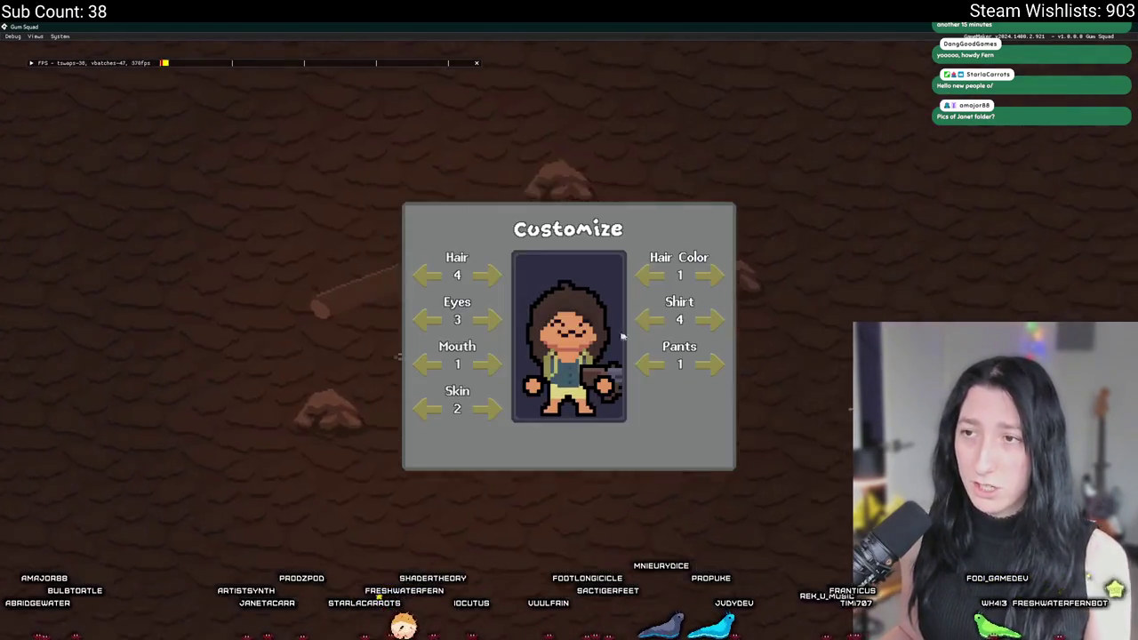
click(487, 275)
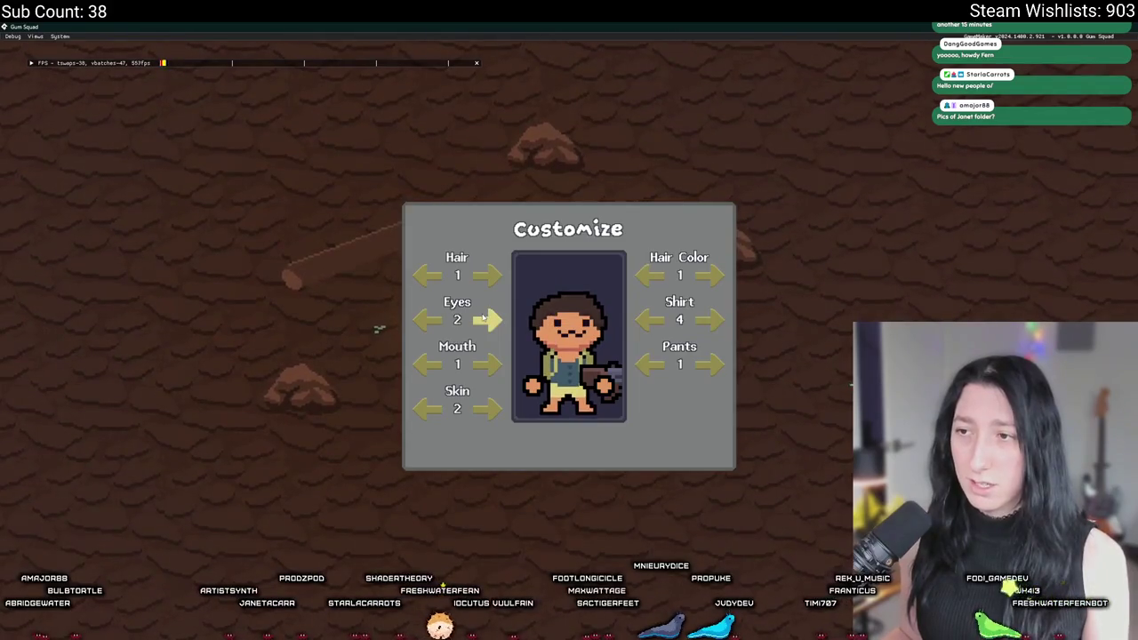
click(427, 319)
click(427, 364)
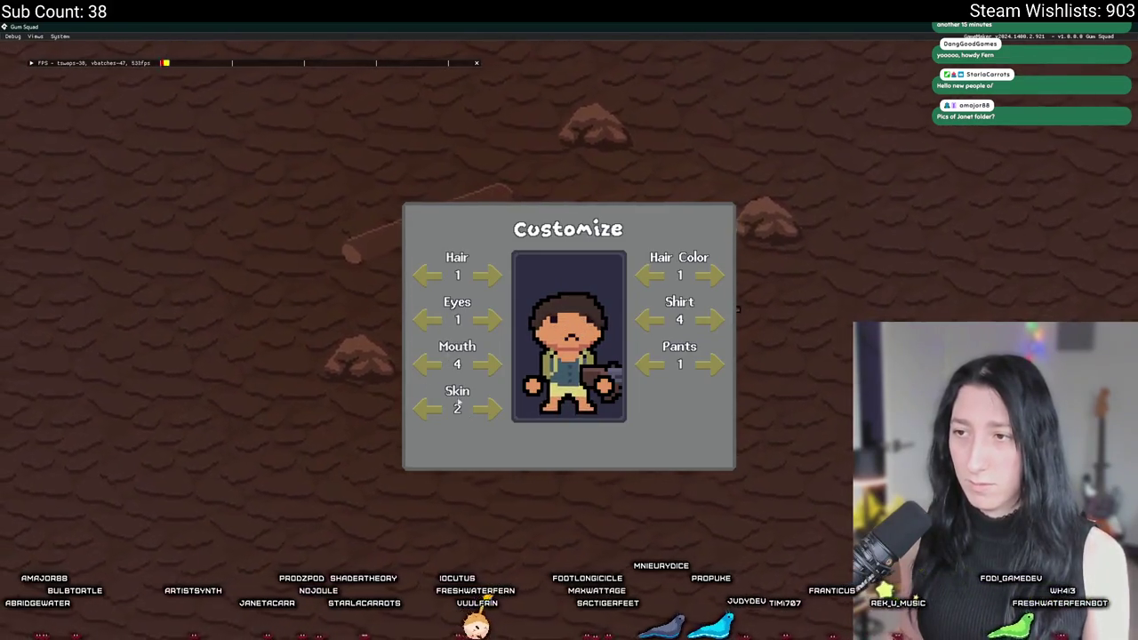
click(649, 319)
click(647, 276)
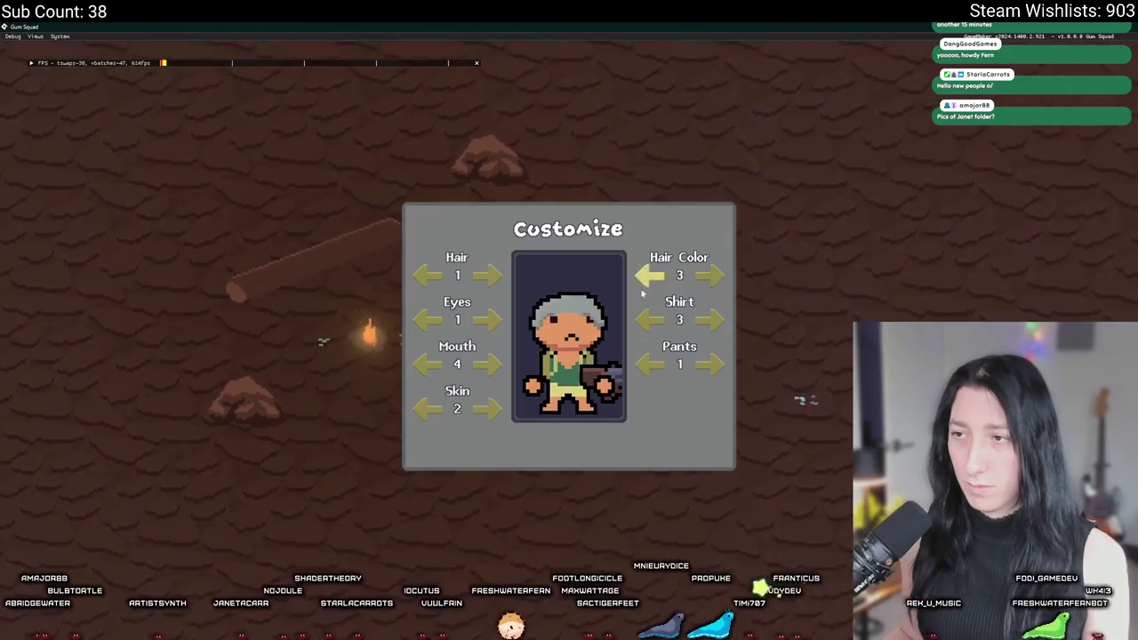
click(648, 277)
click(648, 277)
key(Escape)
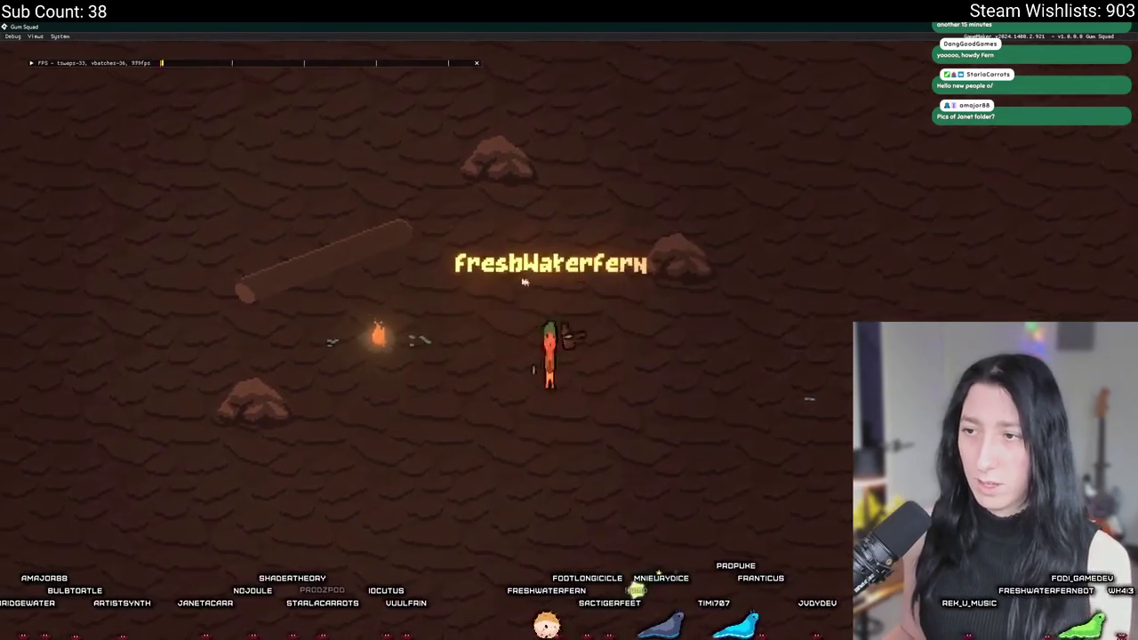
Walk the green-haired character left across the map, then quit the game with Alt+F4
key(a)
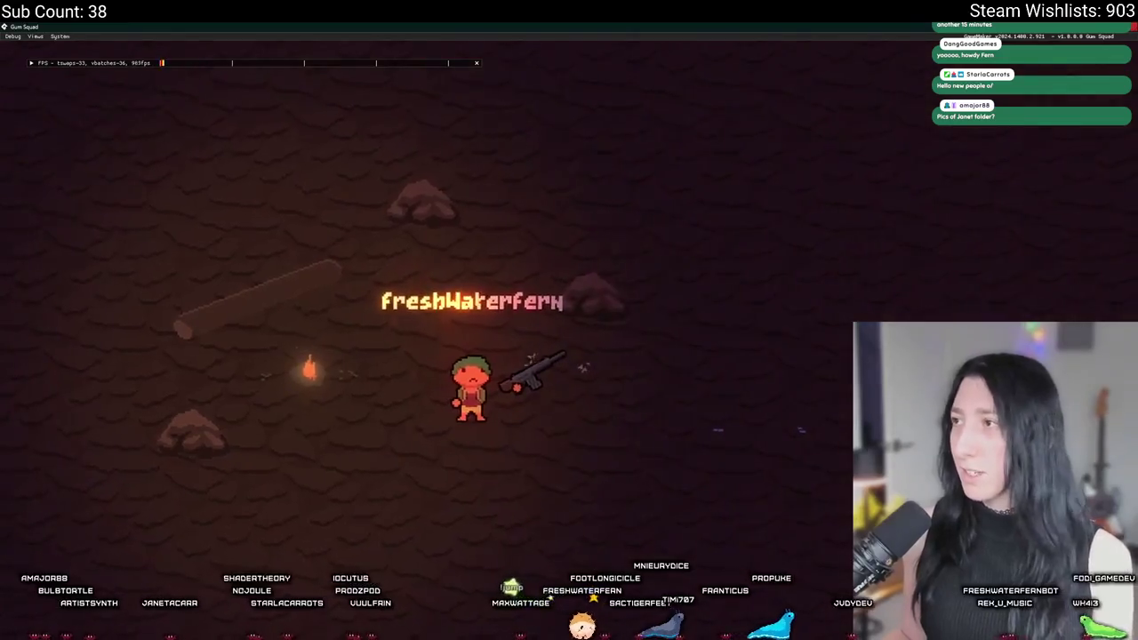
key(alt+F4)
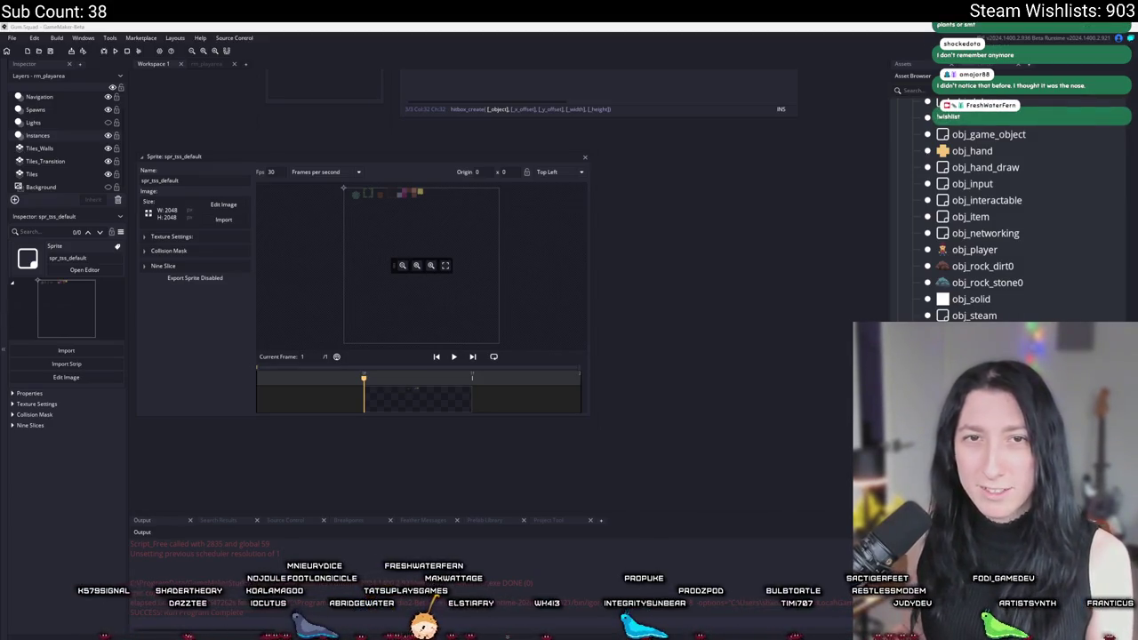
Bring the browser's Bring Me Hope Steam page forward and start its gameplay trailer
key(alt+Tab)
click(421, 344)
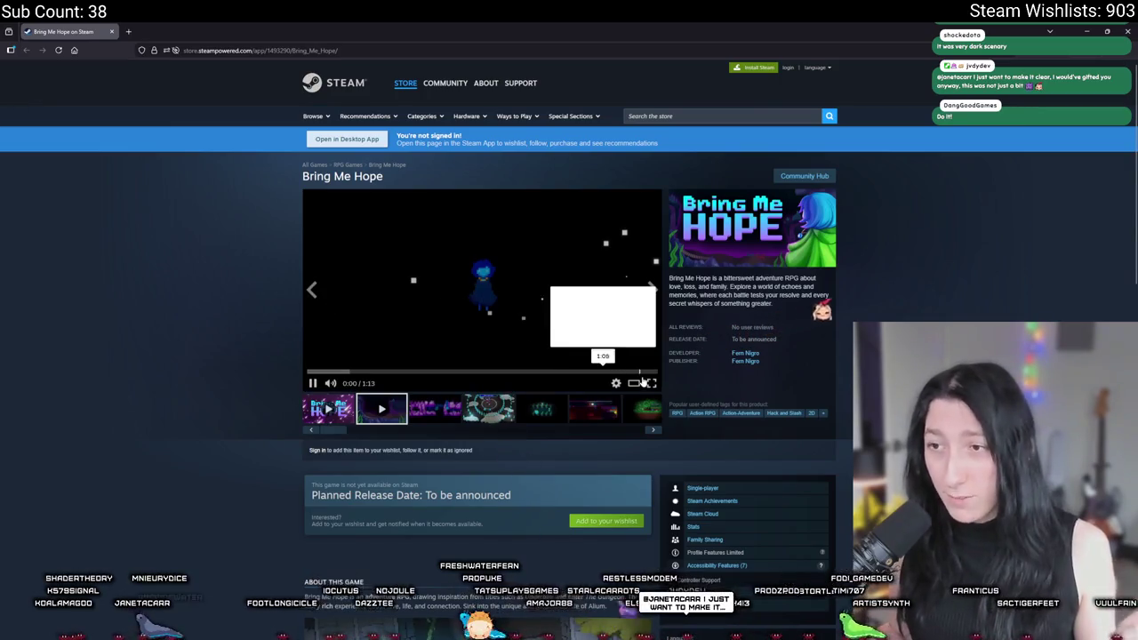
click(652, 384)
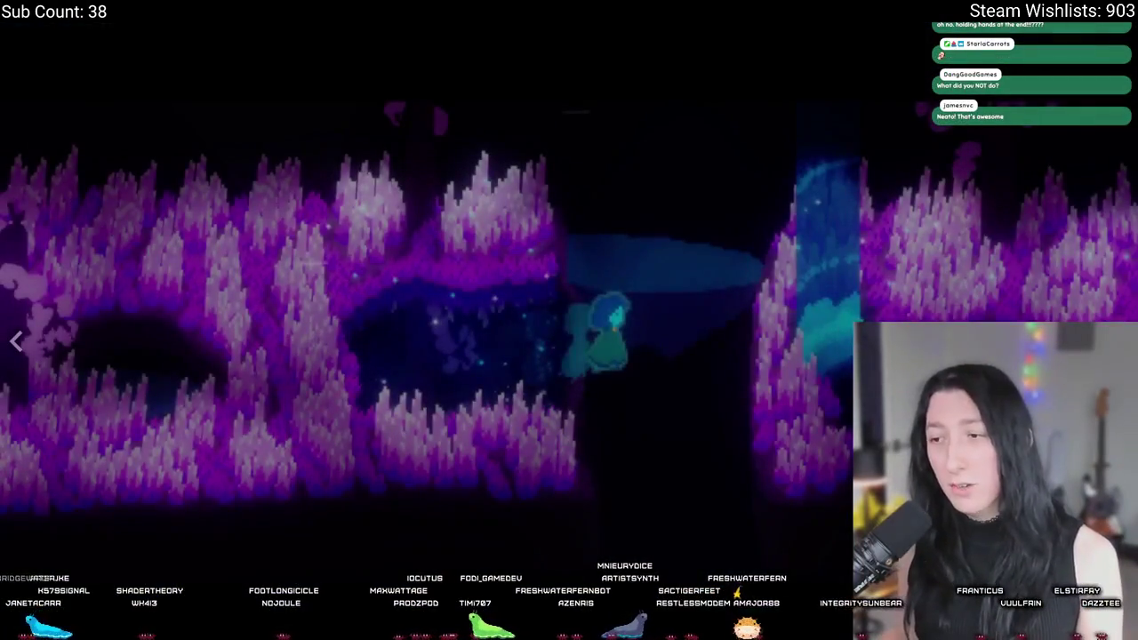
key(Escape)
scroll(531, 233, down, 5)
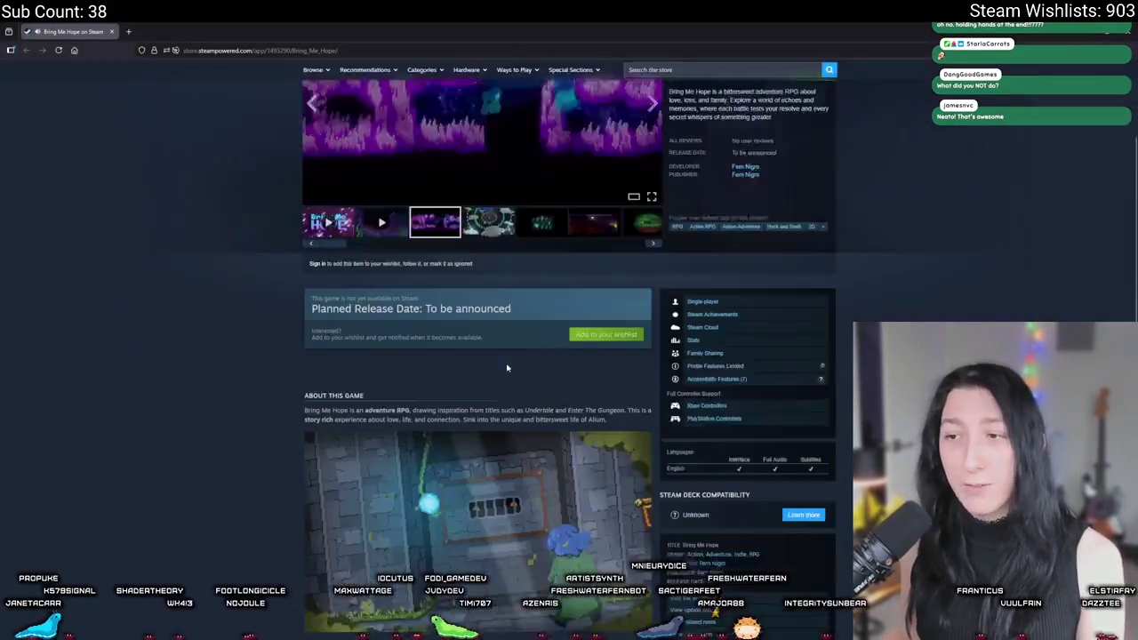
scroll(531, 233, up, 2)
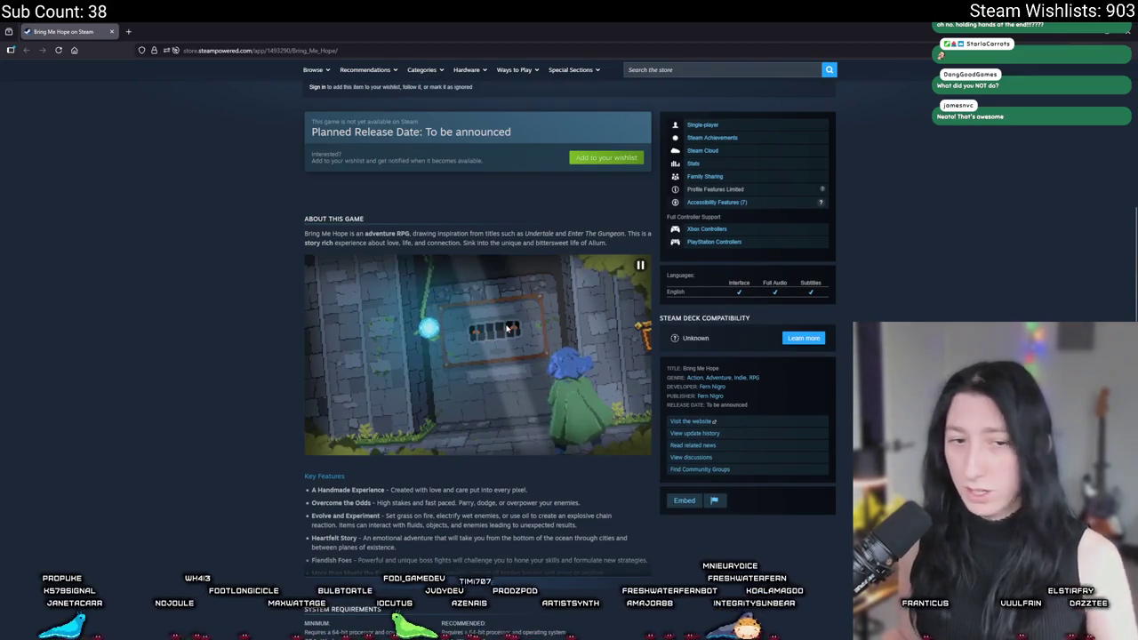
scroll(514, 331, up, 4)
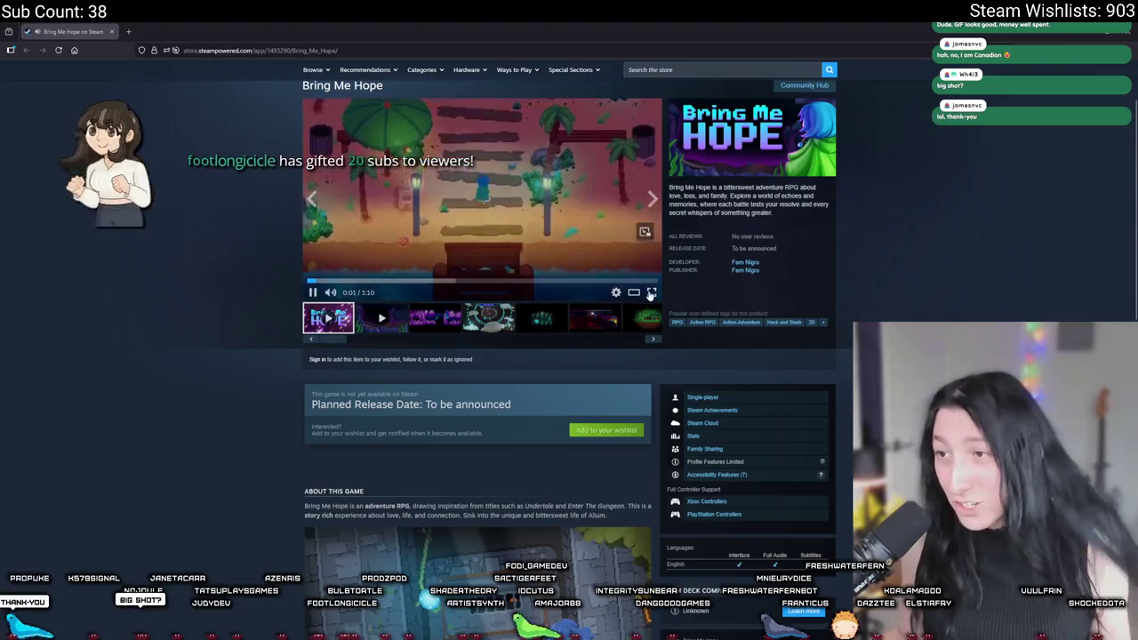
Watch the Bring Me Hope trailer full screen to 1:13, then return to the GameMaker project
click(650, 292)
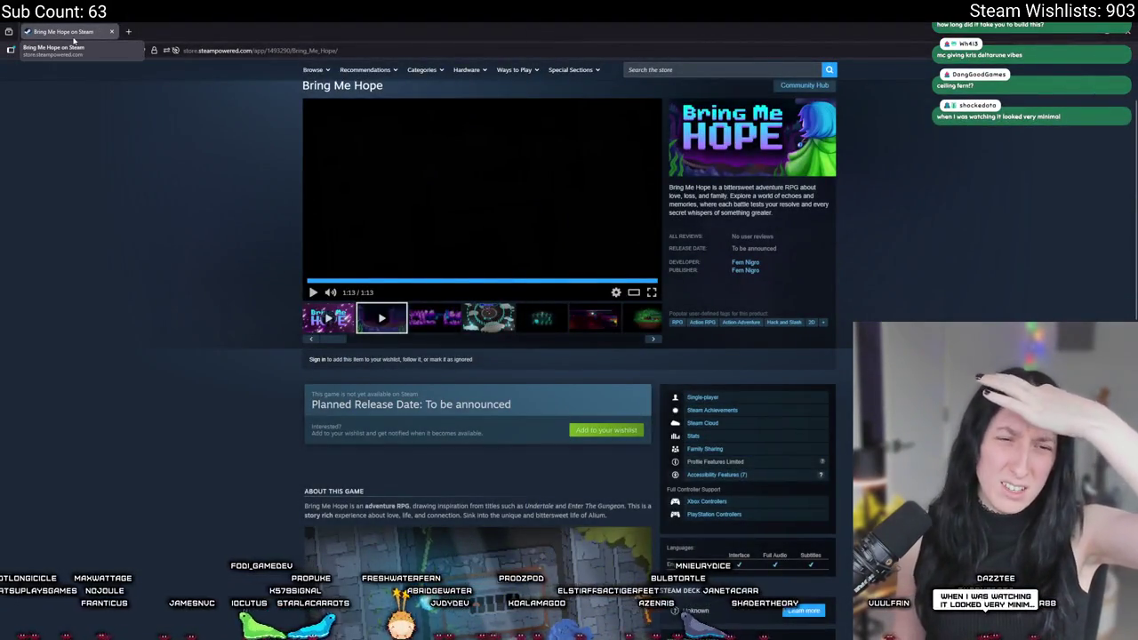
key(alt+Tab)
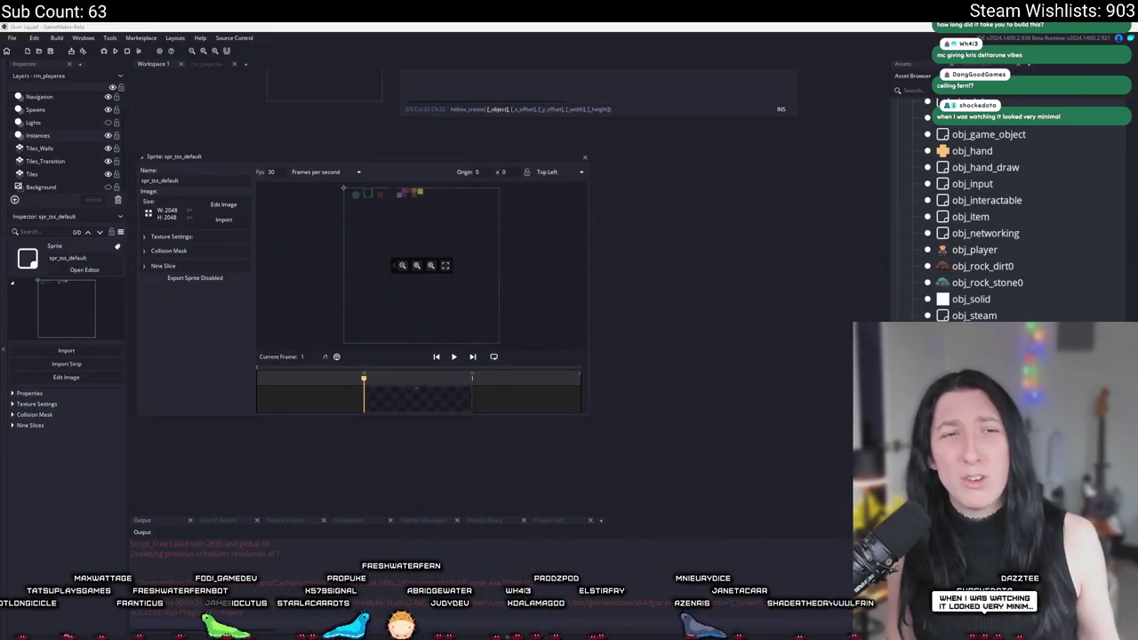
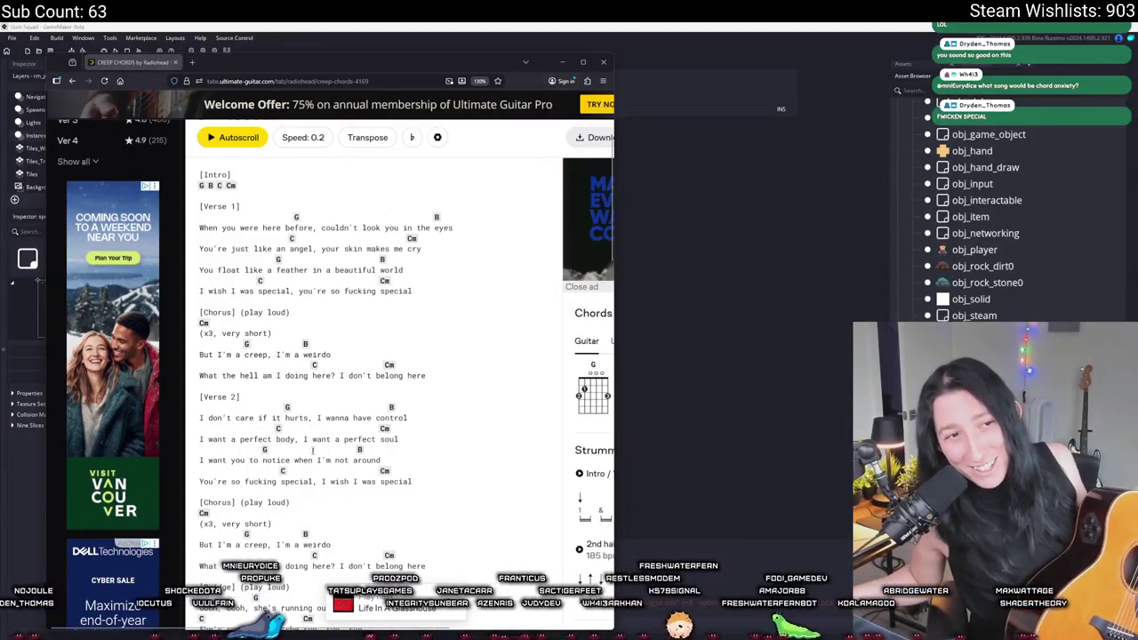
Close the browser window showing the Ultimate Guitar Creep chords page
key(ctrl+w)
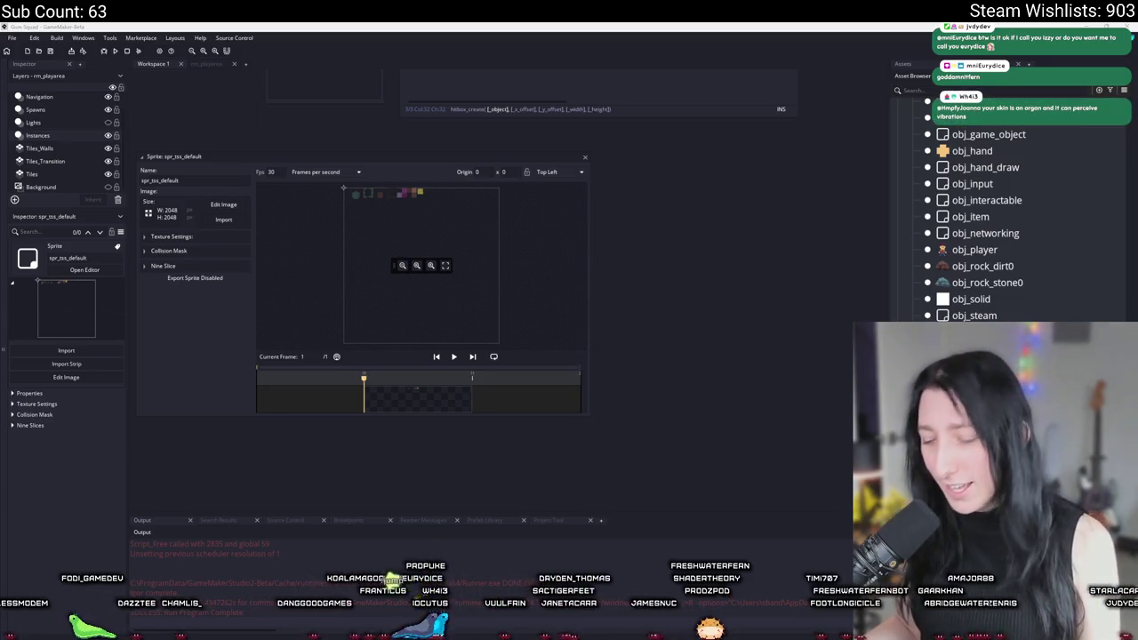
Open the rm_playarea room and select its Tiles layer to view the tile palette
click(221, 66)
click(27, 174)
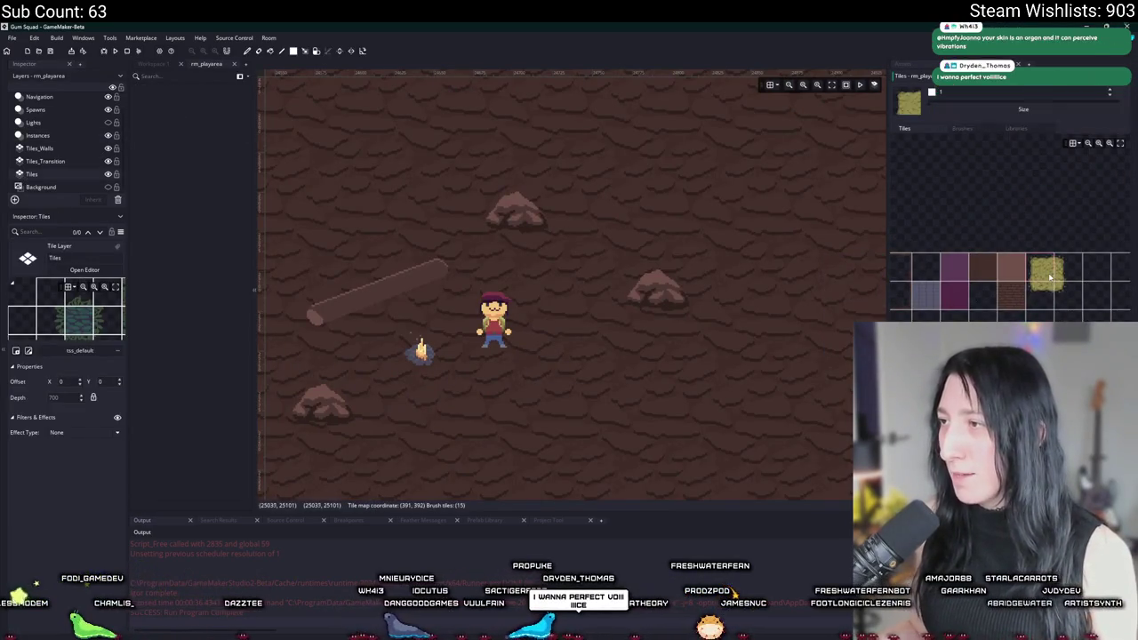
scroll(1034, 297, left, 1)
scroll(1034, 298, left, 2)
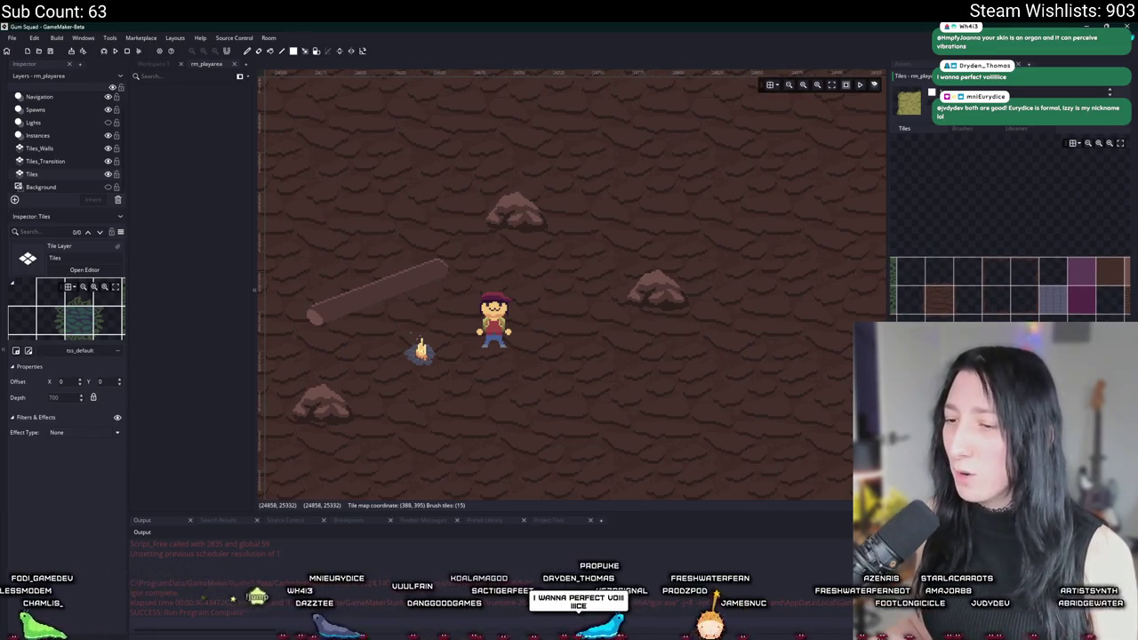
In Aseprite's Tiles.aseprite tileset, marquee-select the yellow-green grass tile
key(alt+Tab)
scroll(622, 294, up, 3)
scroll(645, 286, down, 1)
drag(552, 219, 754, 391)
Move the grass tile into the slot after the brick tiles, nudge it right, and return to GameMaker
scroll(743, 372, down, 3)
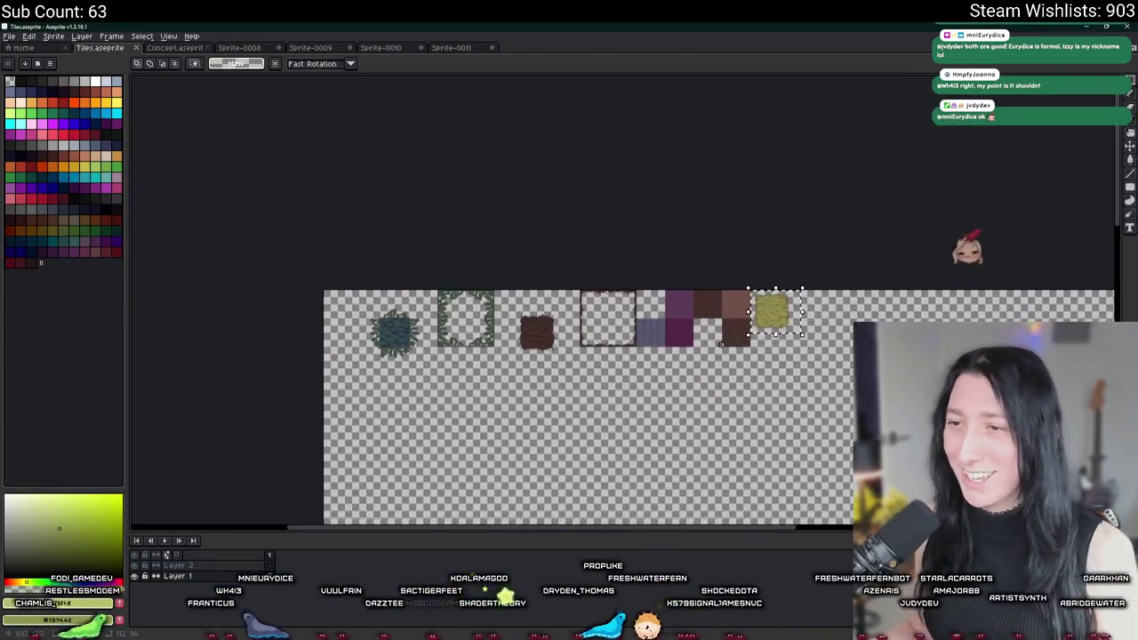
scroll(801, 293, up, 1)
mouse_move(811, 269)
mouse_down()
mouse_move(324, 338)
mouse_move(440, 231)
mouse_move(437, 210)
mouse_up()
scroll(325, 339, up, 3)
scroll(436, 208, down, 2)
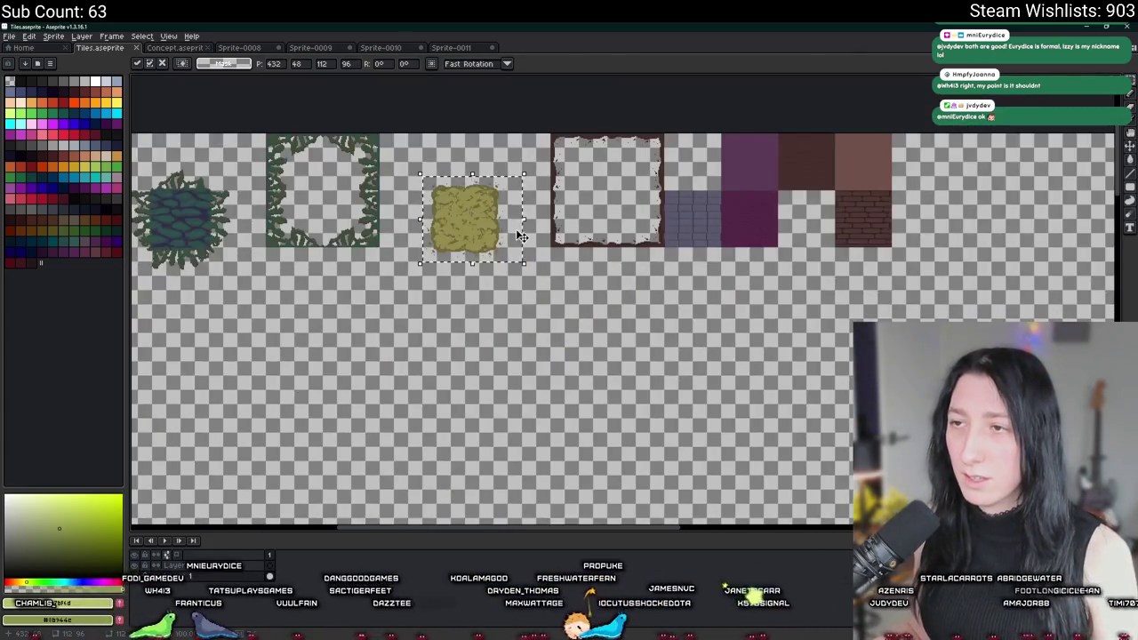
key(shift+Right)
key(shift+Right)
key(shift+Right)
key(shift+Right)
key(shift+Right)
key(shift+Right)
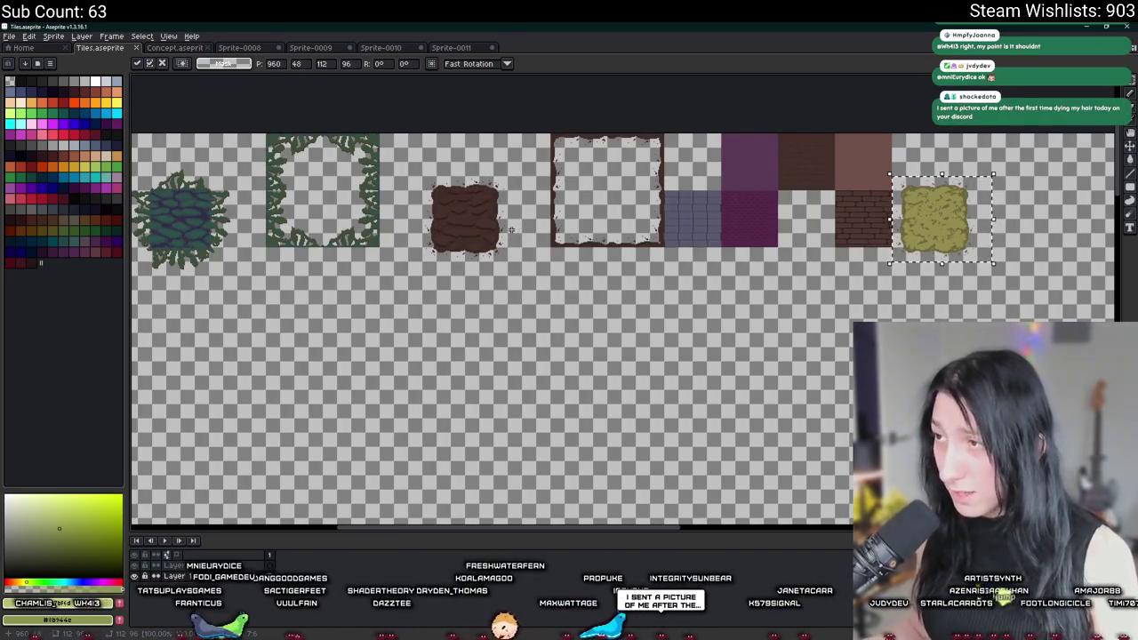
scroll(378, 485, down, 1)
scroll(627, 385, up, 1)
key(alt+Tab)
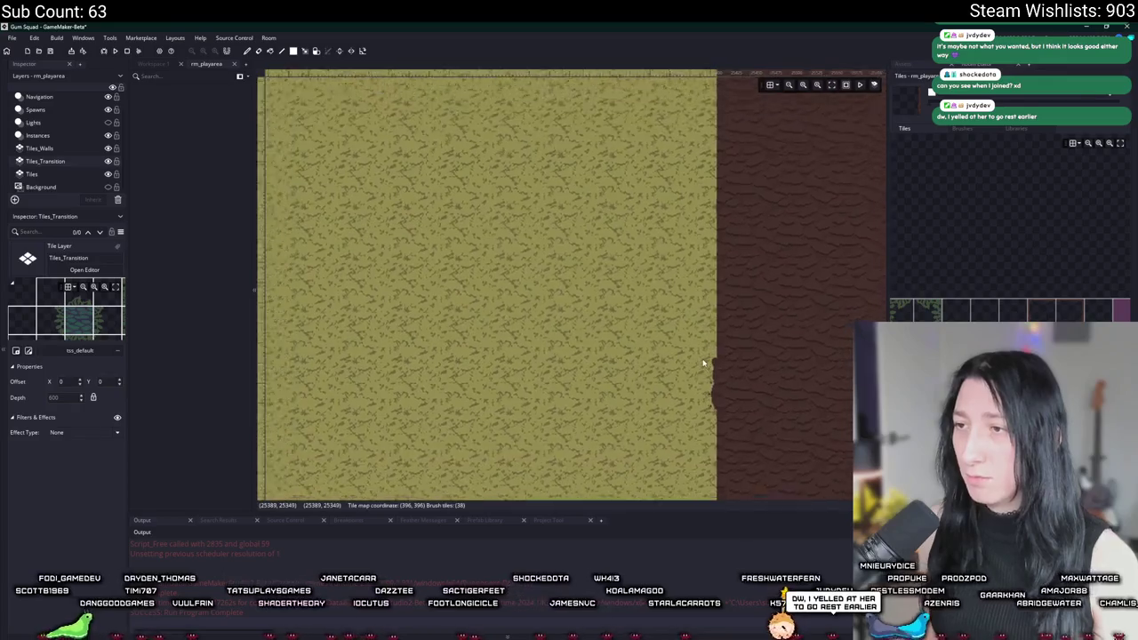
scroll(702, 231, up, 2)
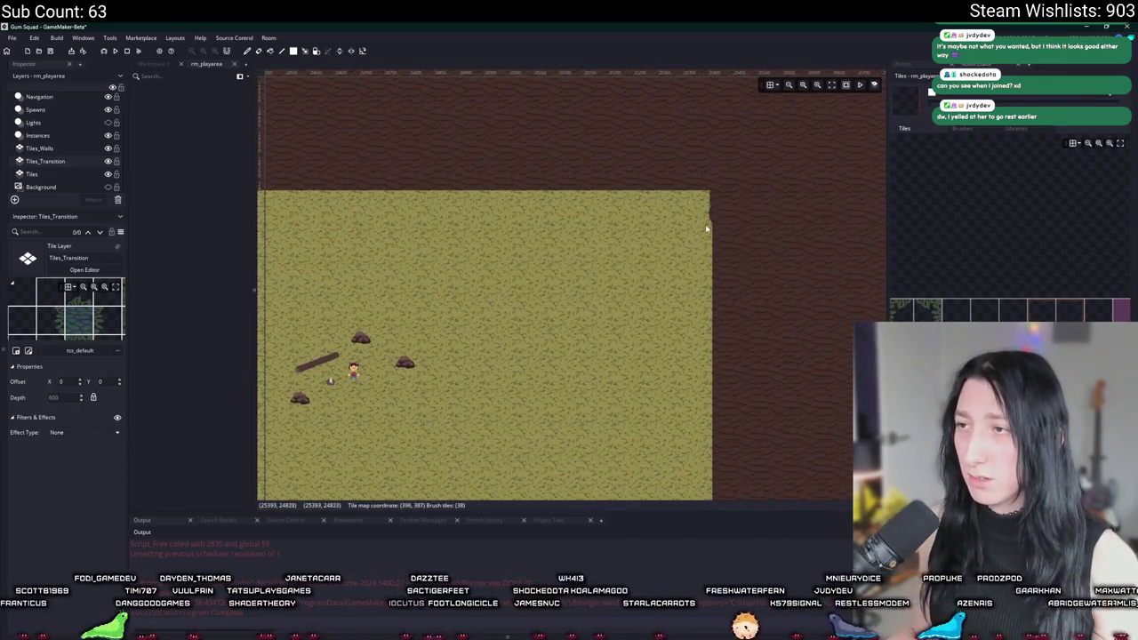
scroll(712, 267, down, 3)
scroll(724, 402, up, 5)
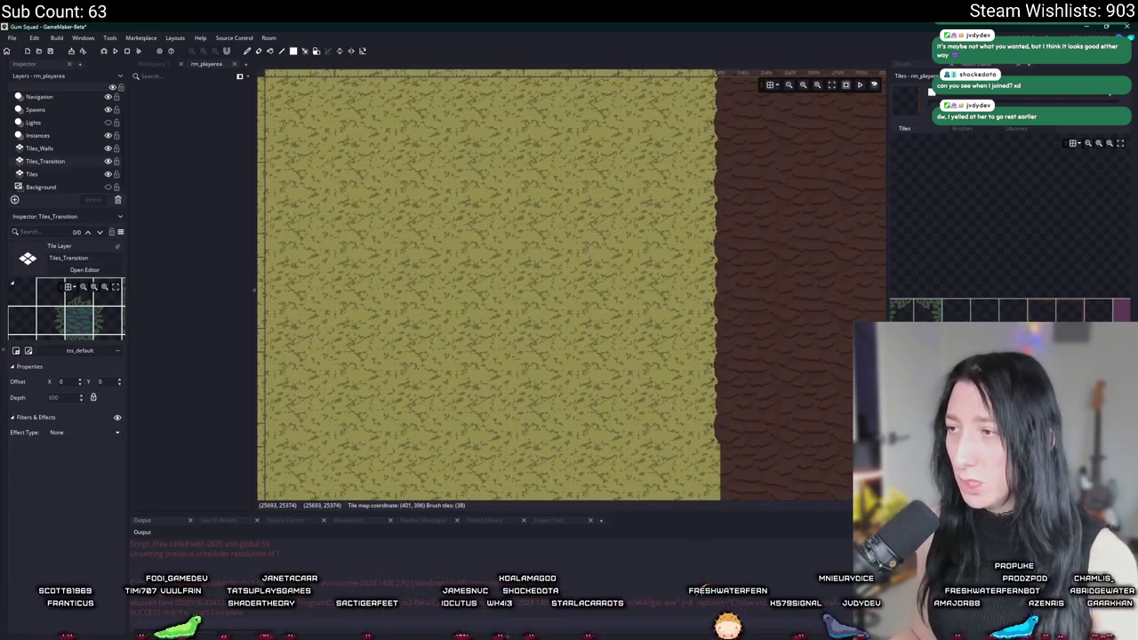
scroll(679, 261, down, 3)
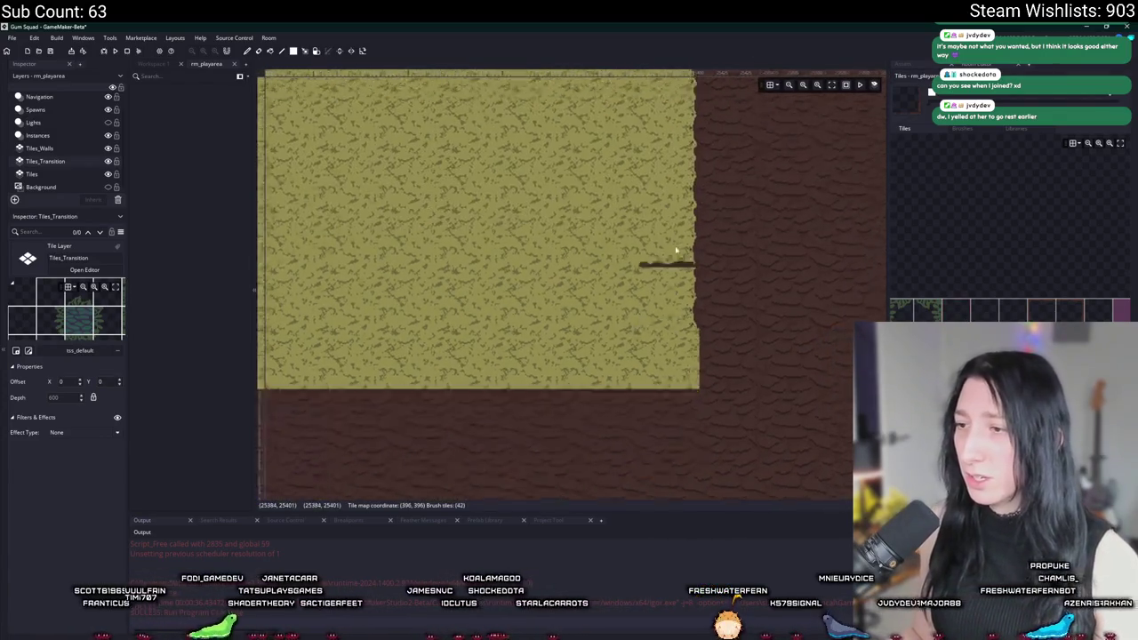
scroll(649, 311, up, 3)
scroll(645, 357, down, 2)
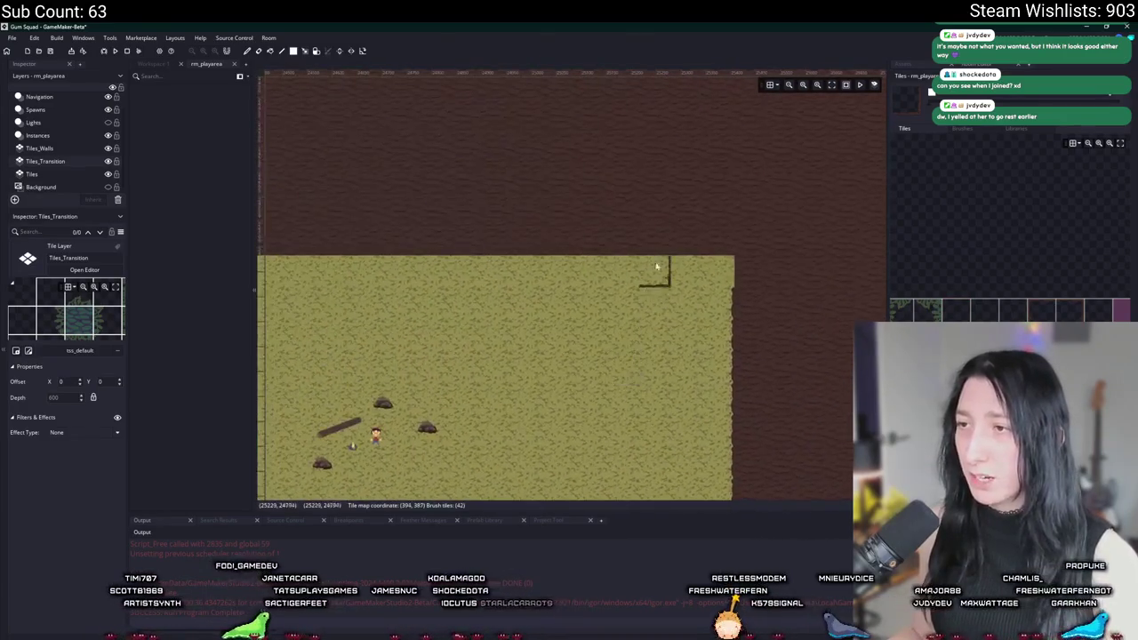
drag(484, 324, 546, 249)
drag(556, 119, 587, 173)
Open the scr_dayandnight script through the asset search
key(ctrl+t)
text(world)
key(BackSpace)
key(BackSpace)
key(BackSpace)
text(dayandnight)
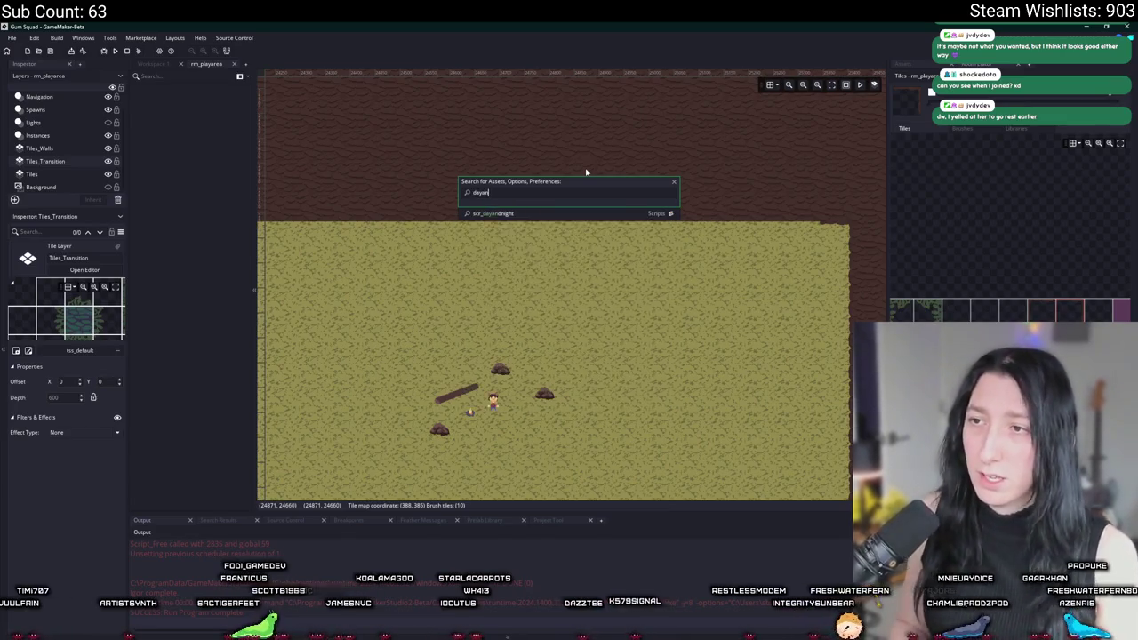
key(Return)
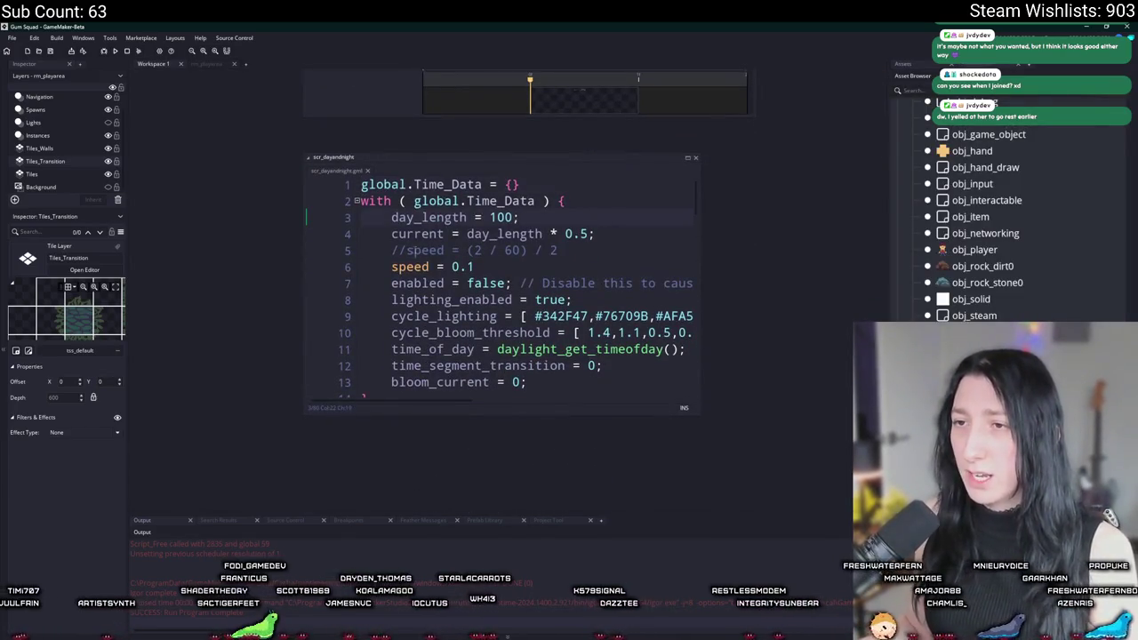
Uncomment speed = (2 / 60) / 2 and comment out speed = 0.1, then return to rm_playarea
click(408, 250)
key(BackSpace)
key(BackSpace)
key(Down)
text(//)
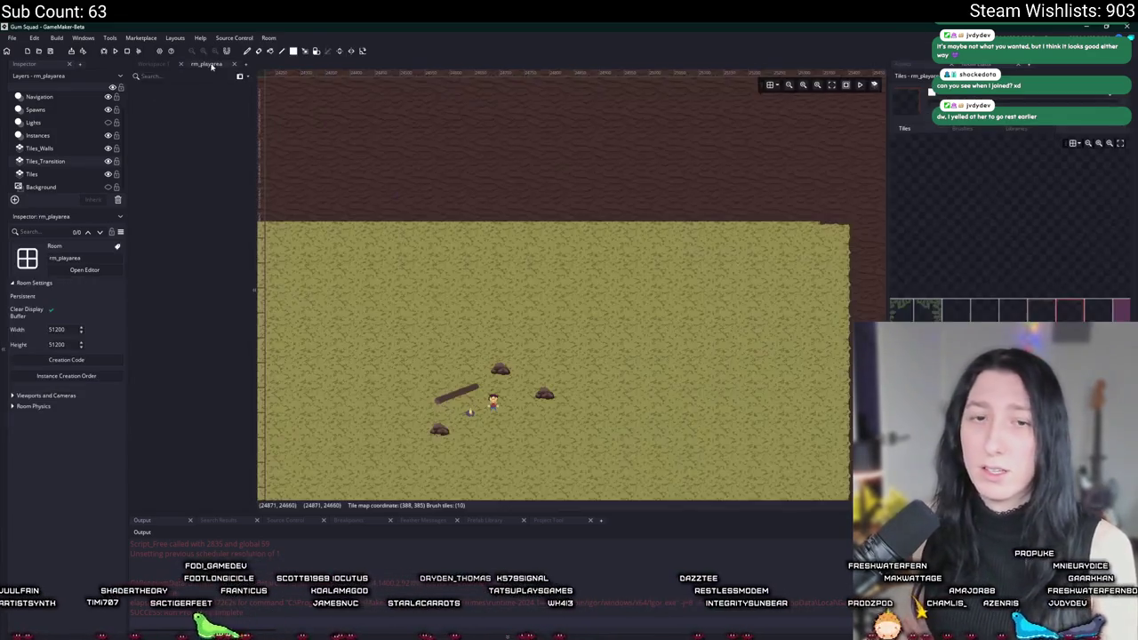
click(206, 64)
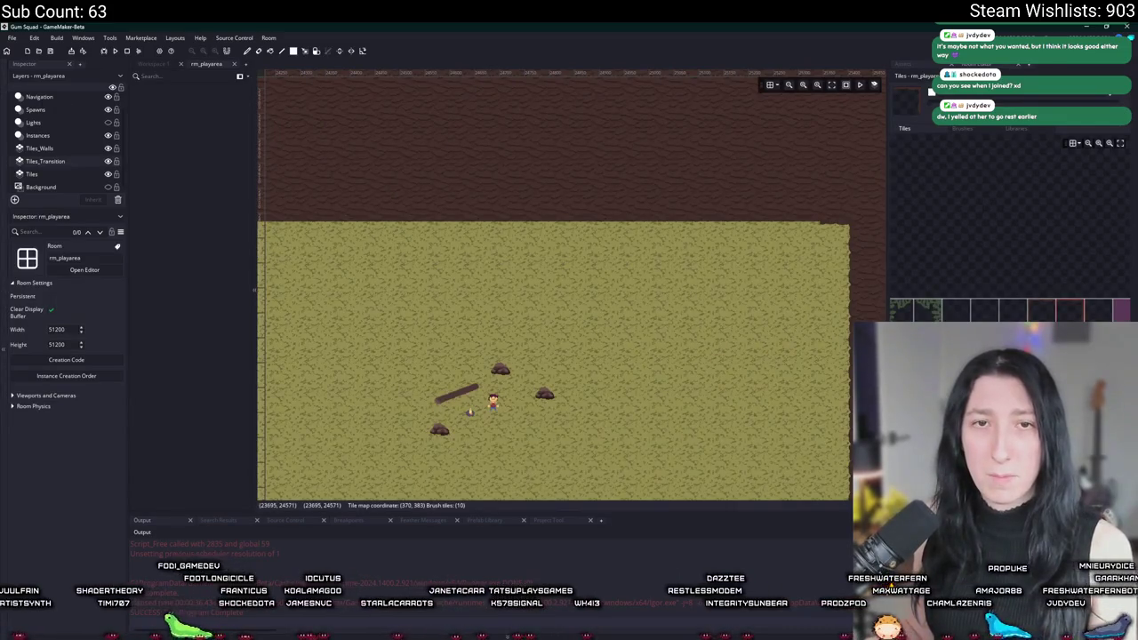
Paint edge tiles along the grass area's top and bottom edges
scroll(278, 326, down, 2)
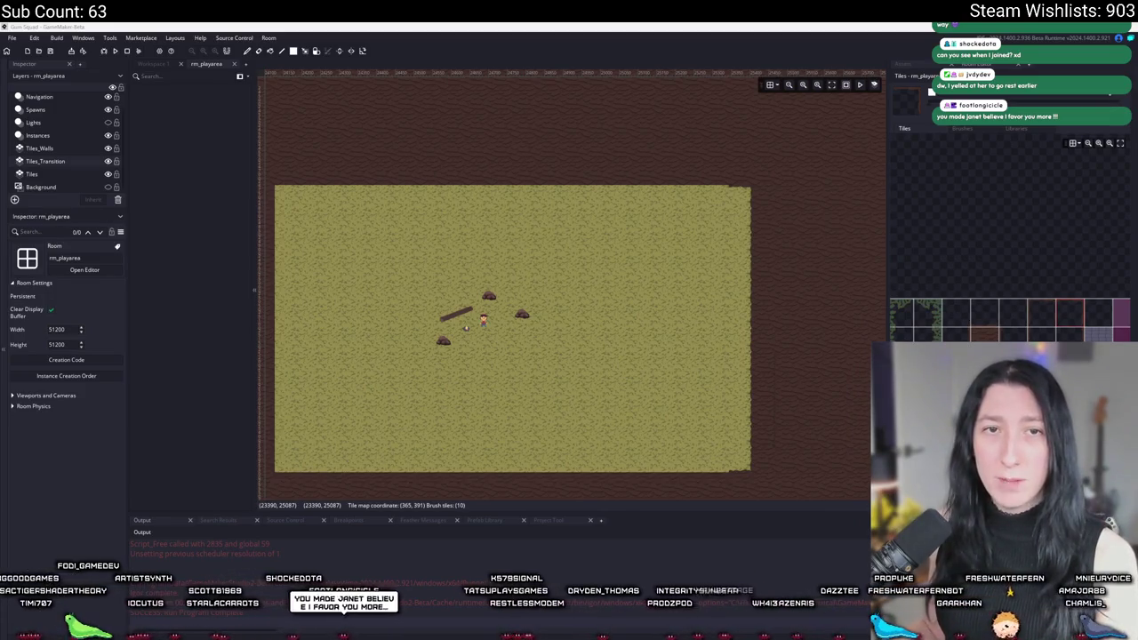
drag(643, 223, 678, 234)
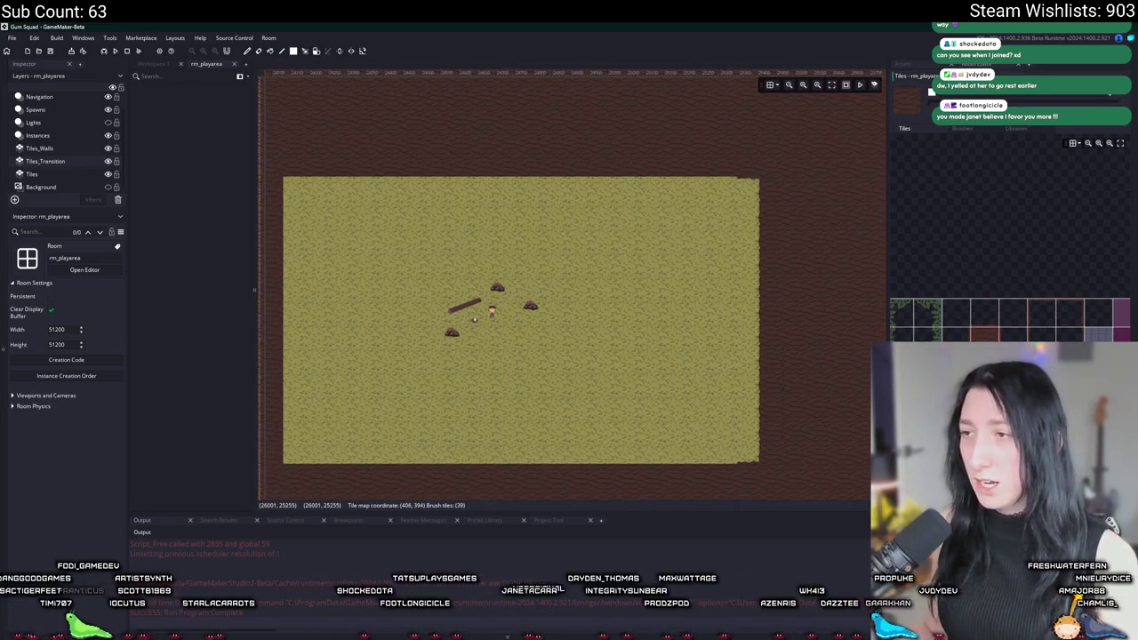
drag(714, 193, 339, 192)
click(988, 314)
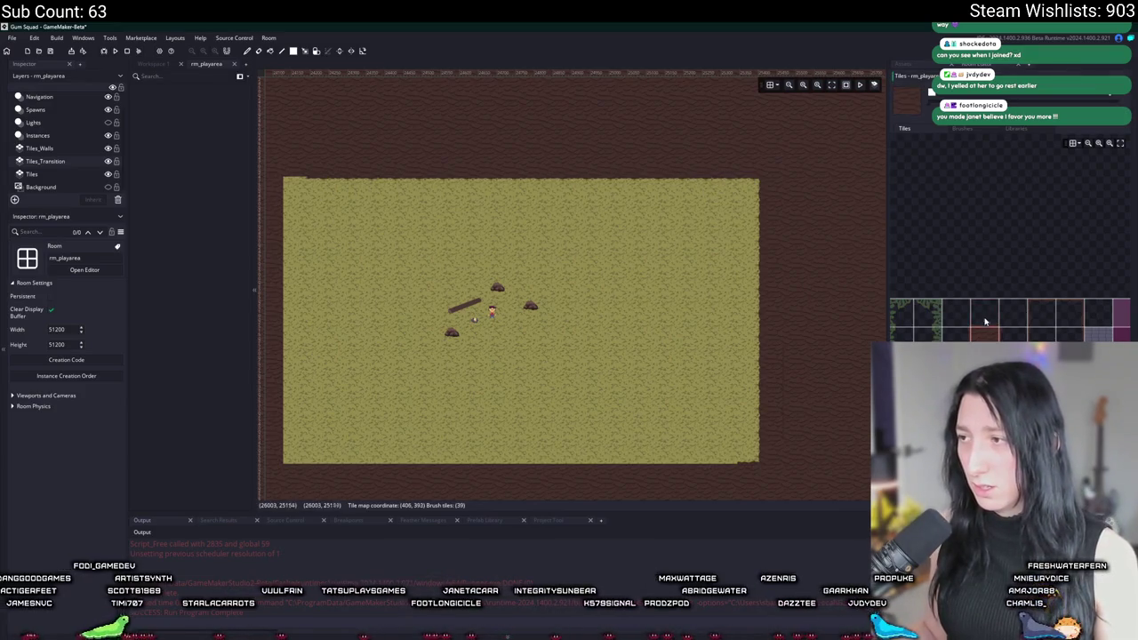
mouse_move(728, 446)
mouse_down()
mouse_move(332, 440)
mouse_move(310, 460)
mouse_up()
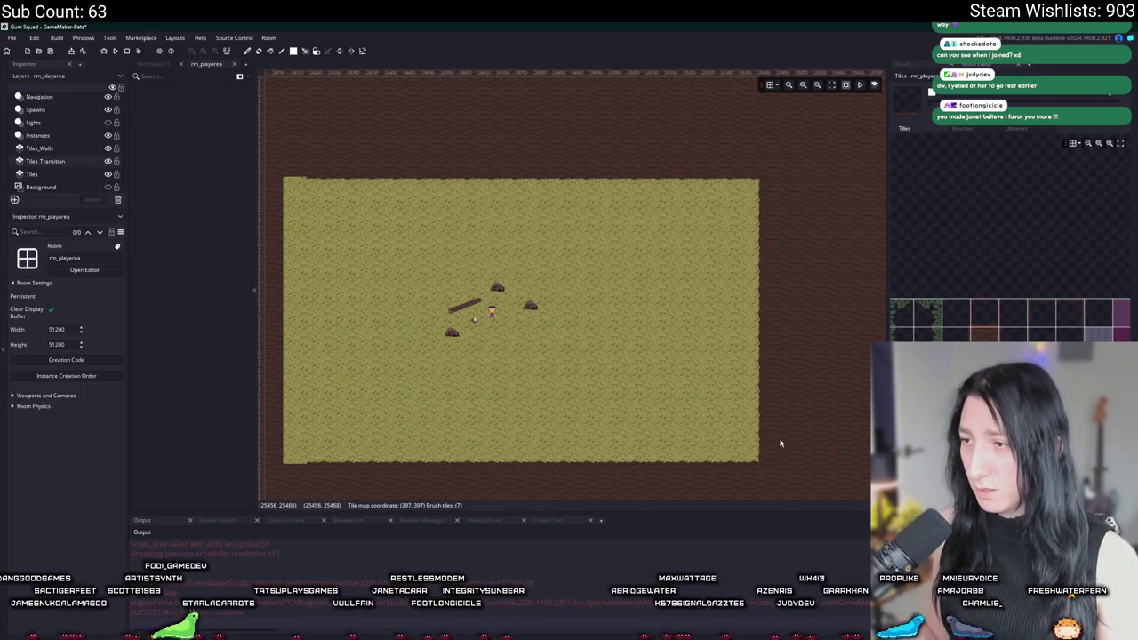
Paint a darker edge strip down the grass area's left border
drag(548, 425, 630, 410)
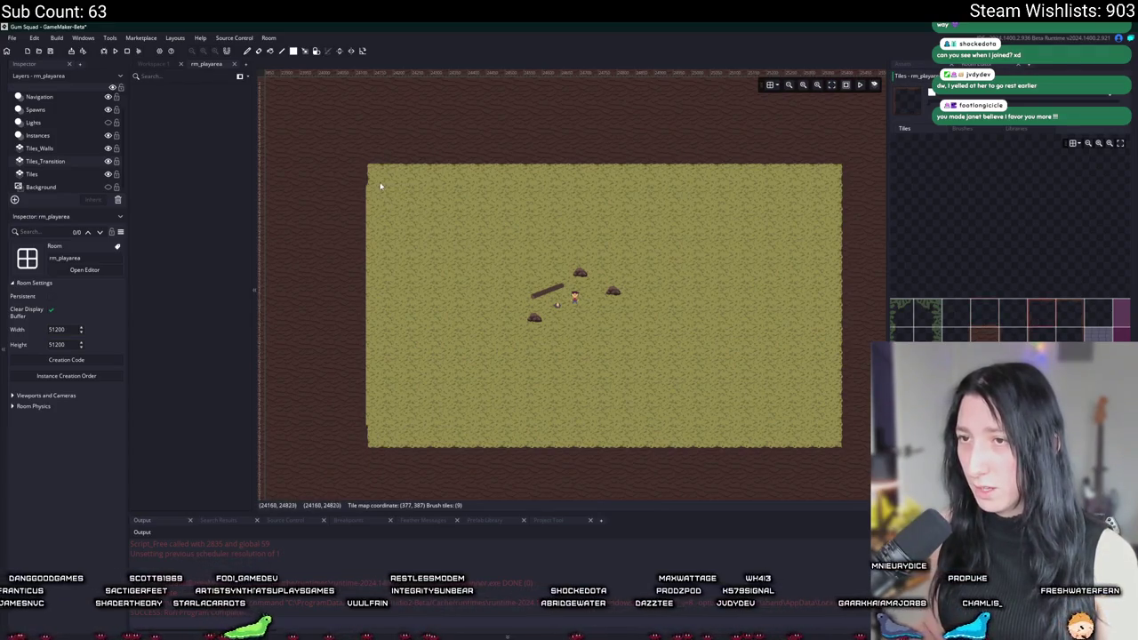
mouse_move(387, 206)
mouse_down()
mouse_move(369, 342)
mouse_move(374, 409)
mouse_up()
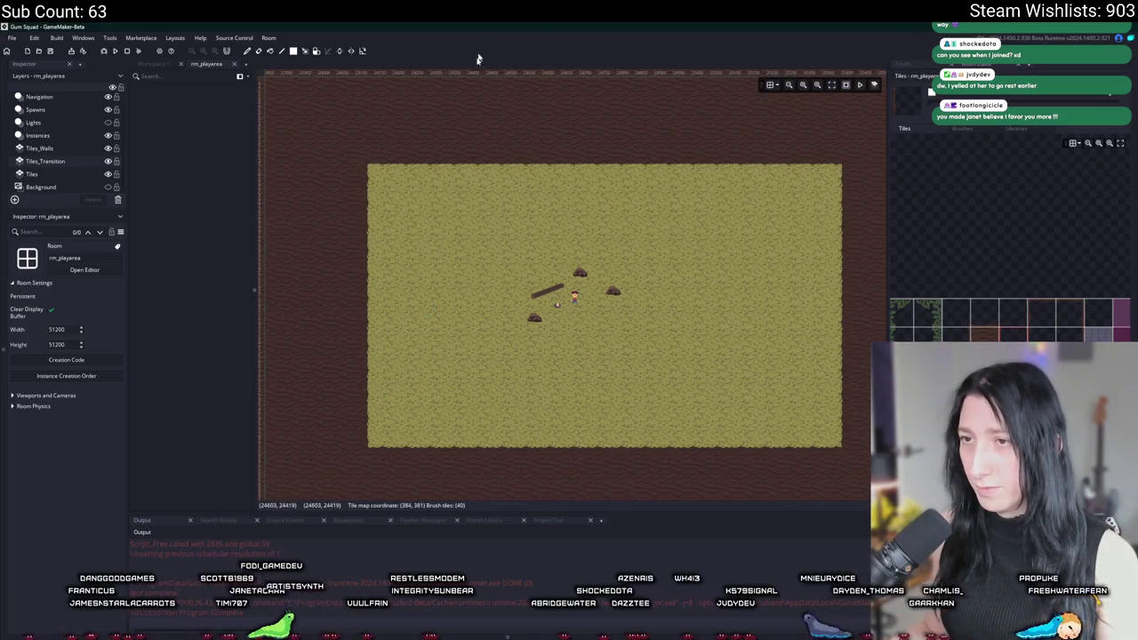
scroll(415, 234, up, 2)
scroll(416, 234, down, 1)
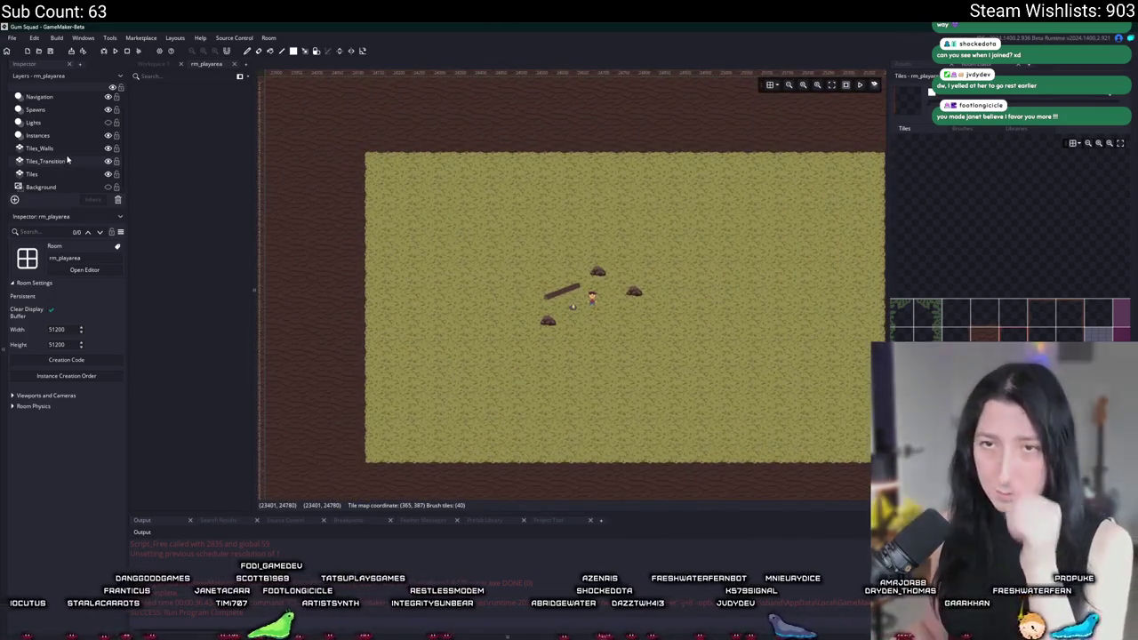
Show the project's asset list and scroll through it
click(913, 75)
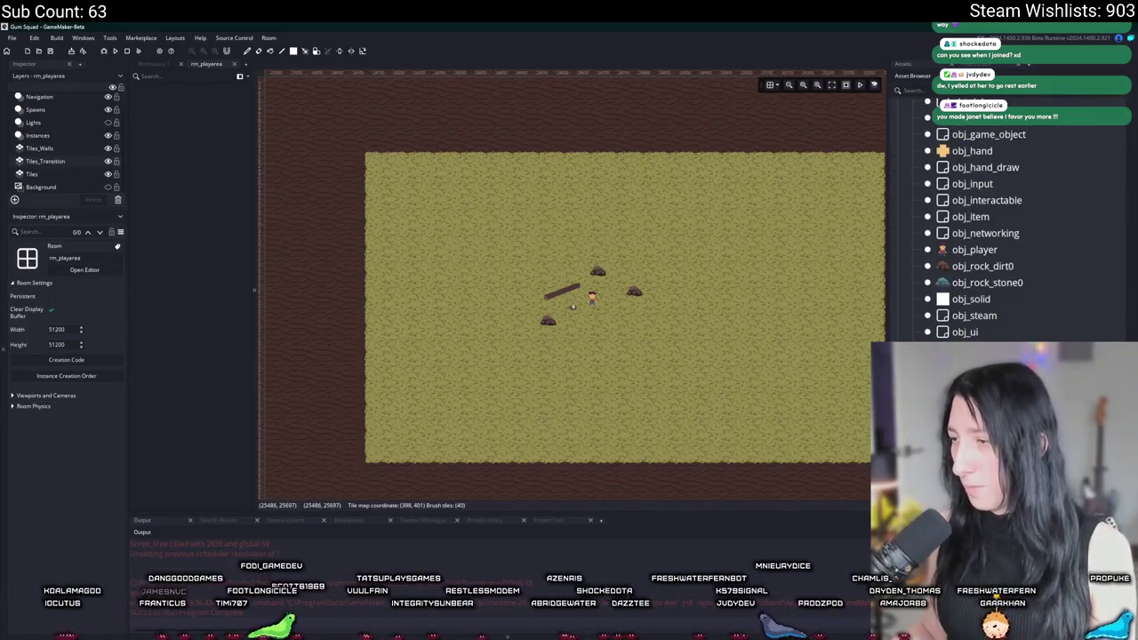
scroll(978, 231, down, 5)
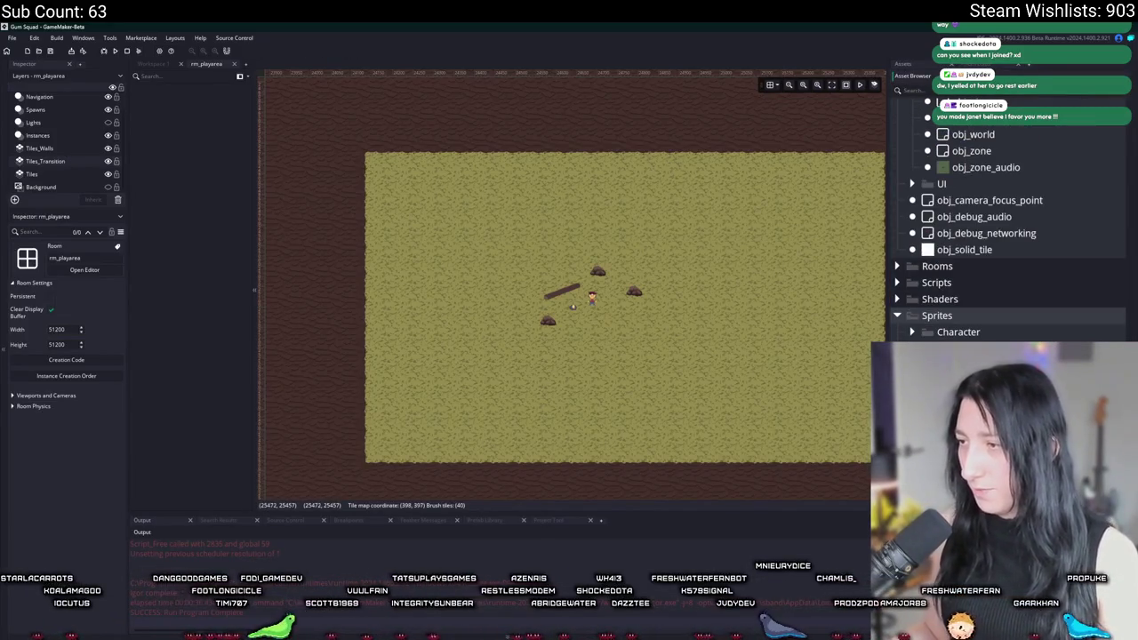
scroll(978, 231, down, 1)
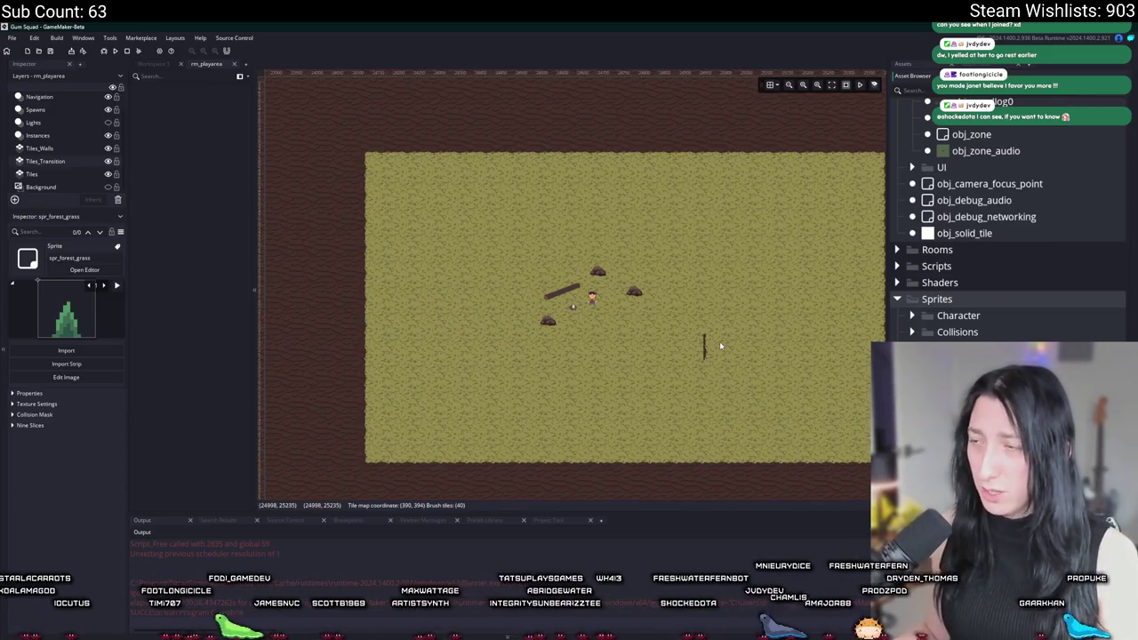
Find and open the obj_vertexgrass object using the asset search
key(ctrl+t)
text(obj_)
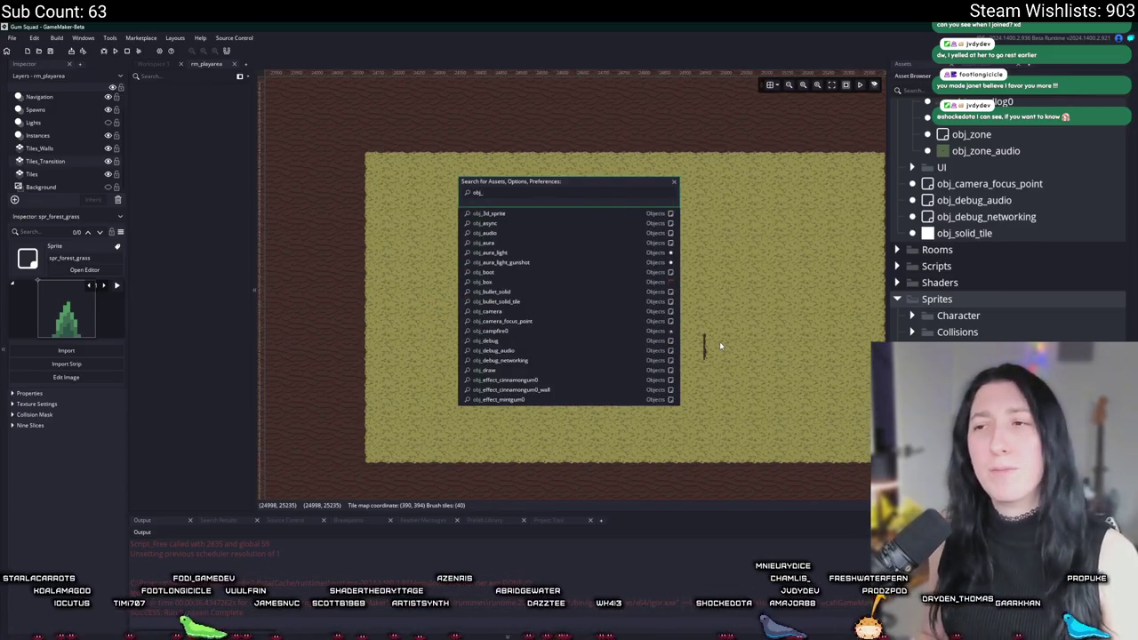
text(g)
key(BackSpace)
key(BackSpace)
key(BackSpace)
text(grass)
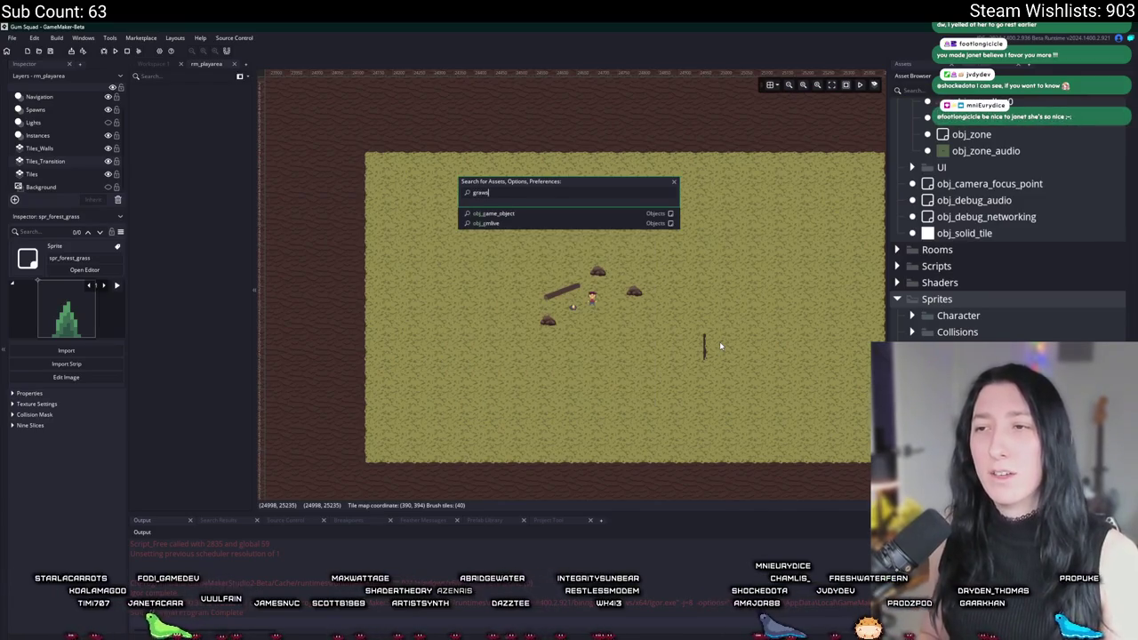
key(BackSpace)
key(BackSpace)
key(BackSpace)
text(ss)
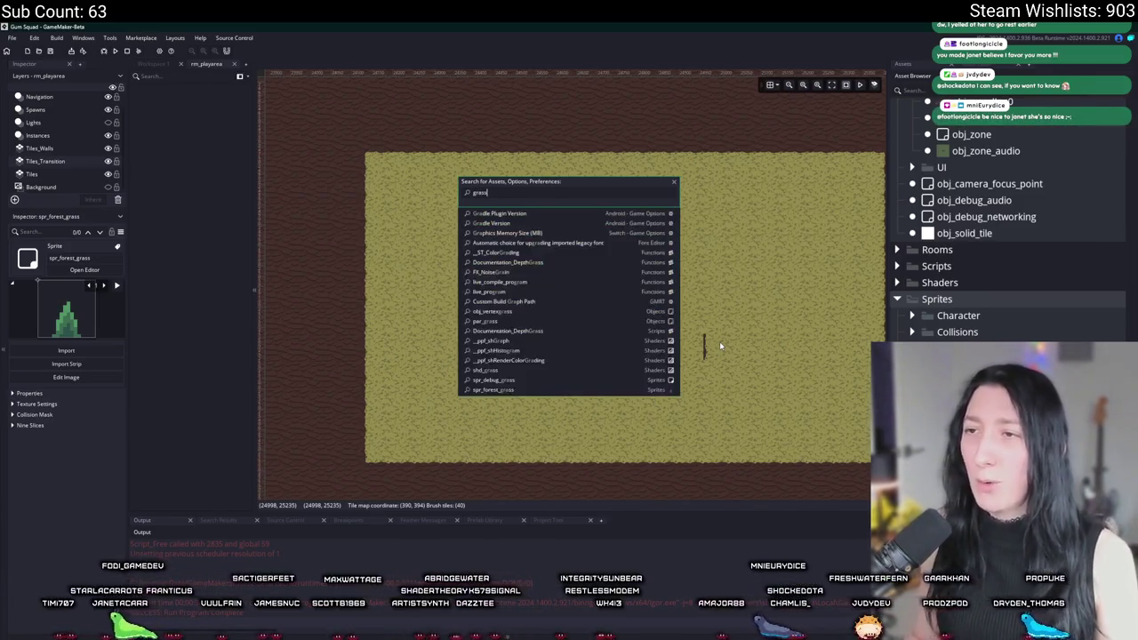
click(506, 223)
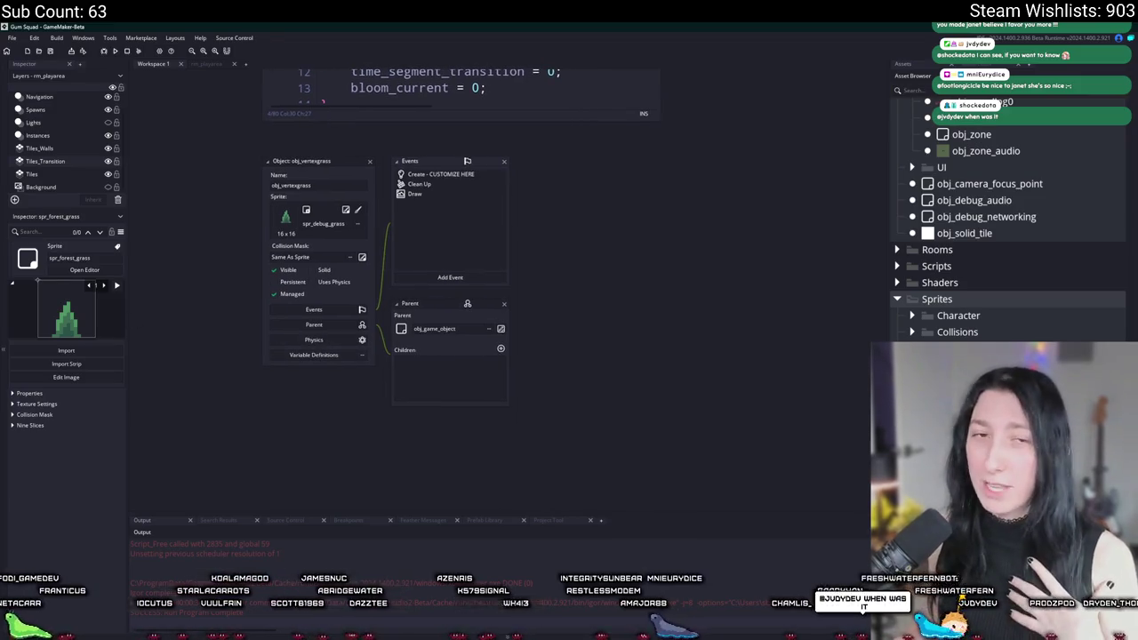
In Variable Definitions, add a new variable and set grass_mode's default to 2
click(326, 356)
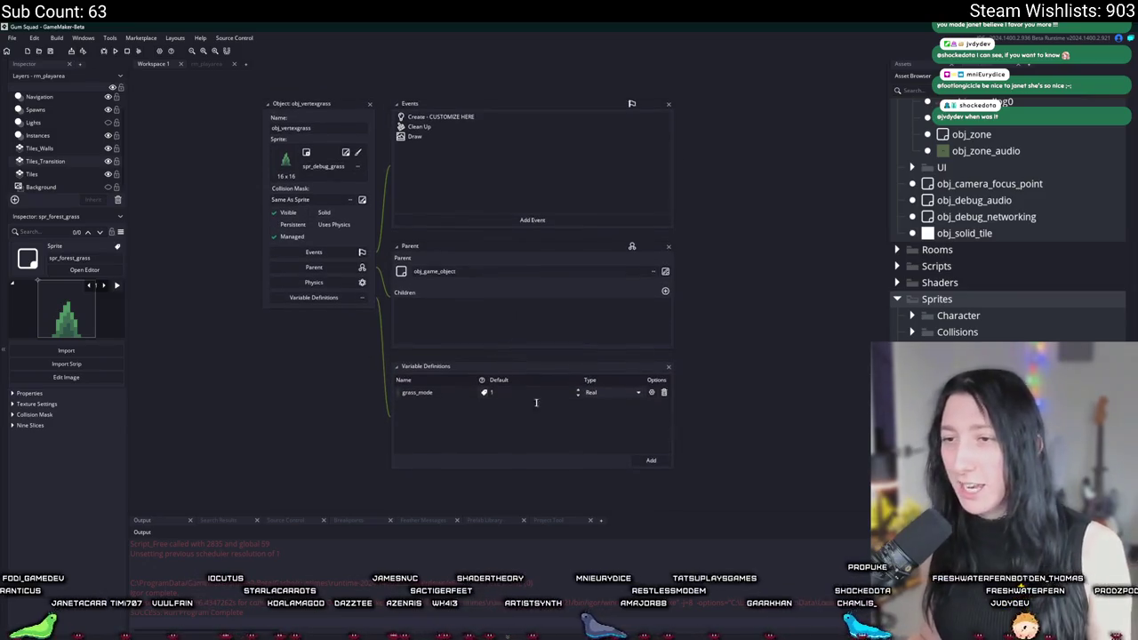
click(651, 459)
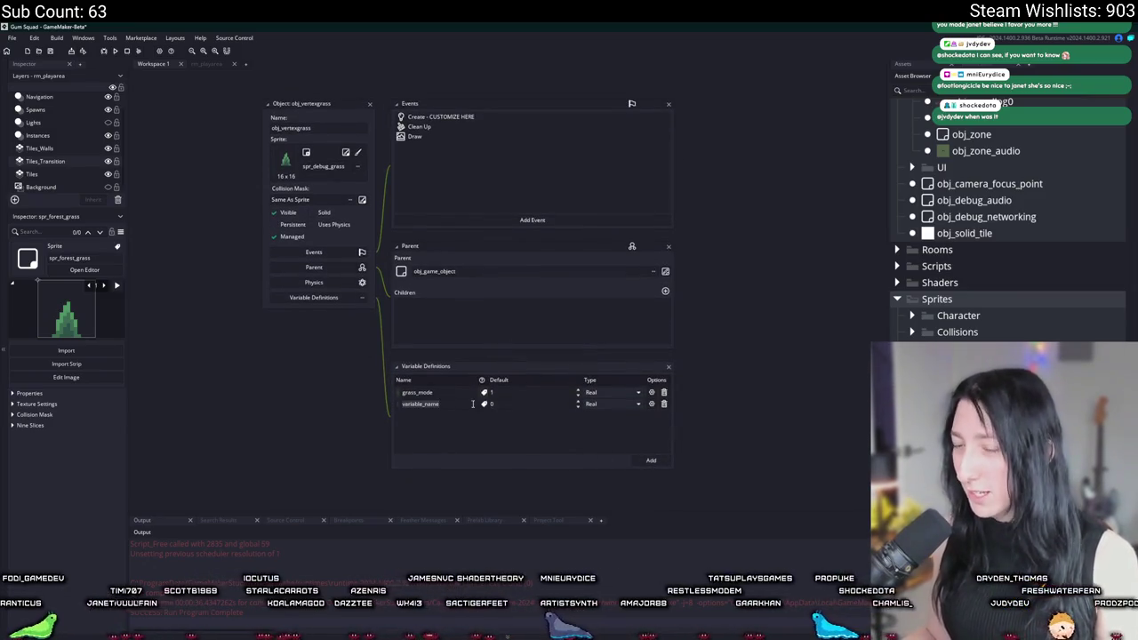
click(512, 394)
text(2)
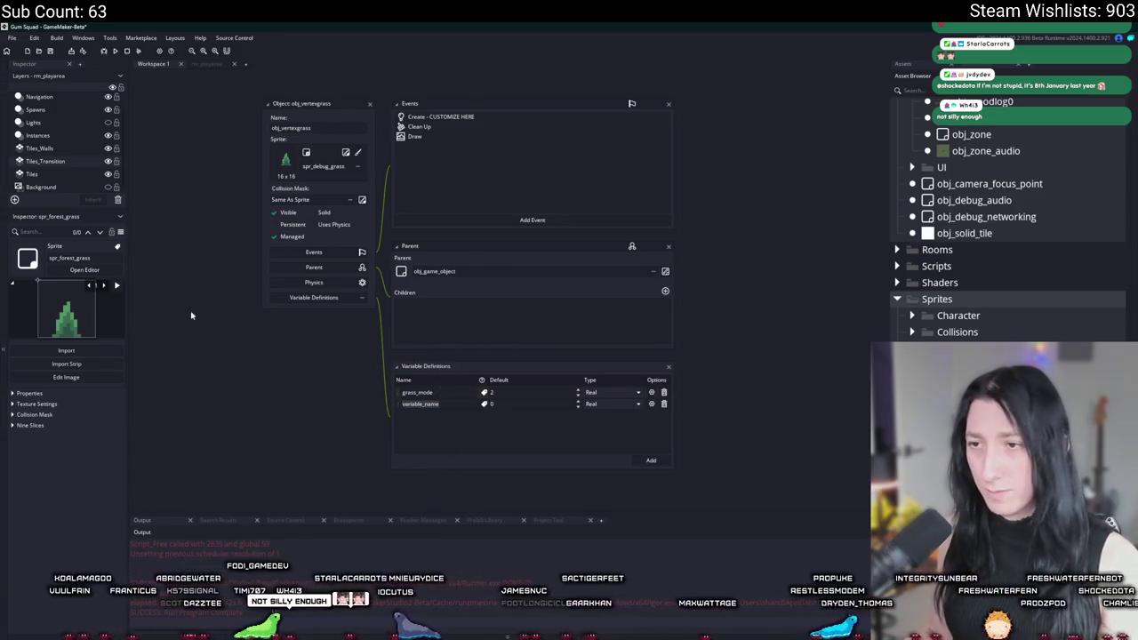
Name the new variable grass_sprite, type Asset, default spr_forest_grass, and close the object
click(459, 402)
key(ctrl+a)
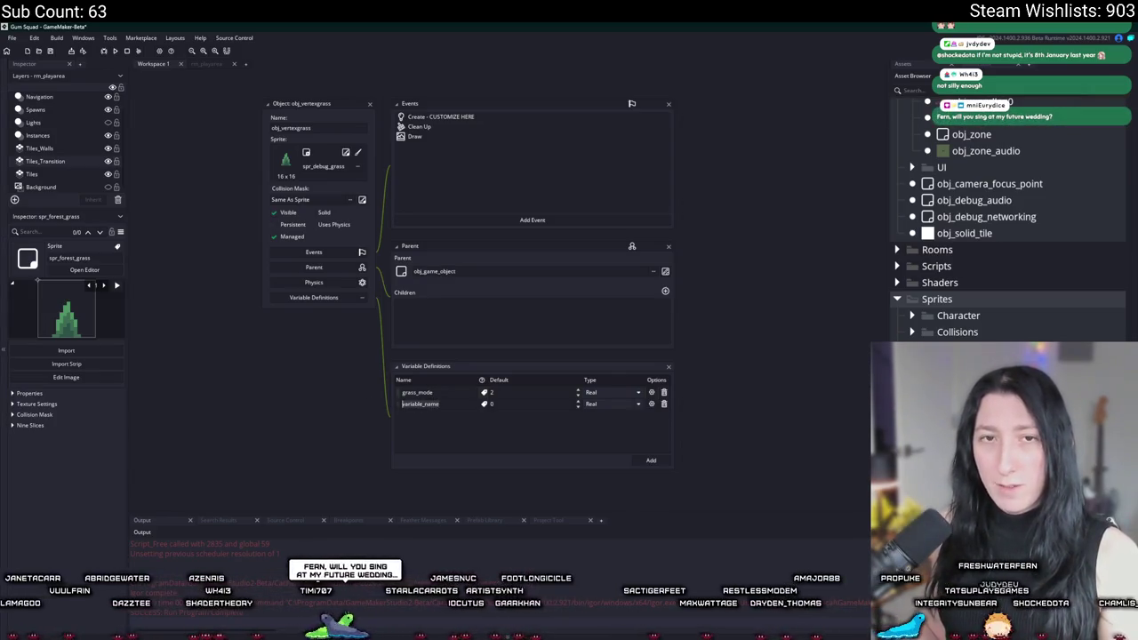
text(grass_sprite)
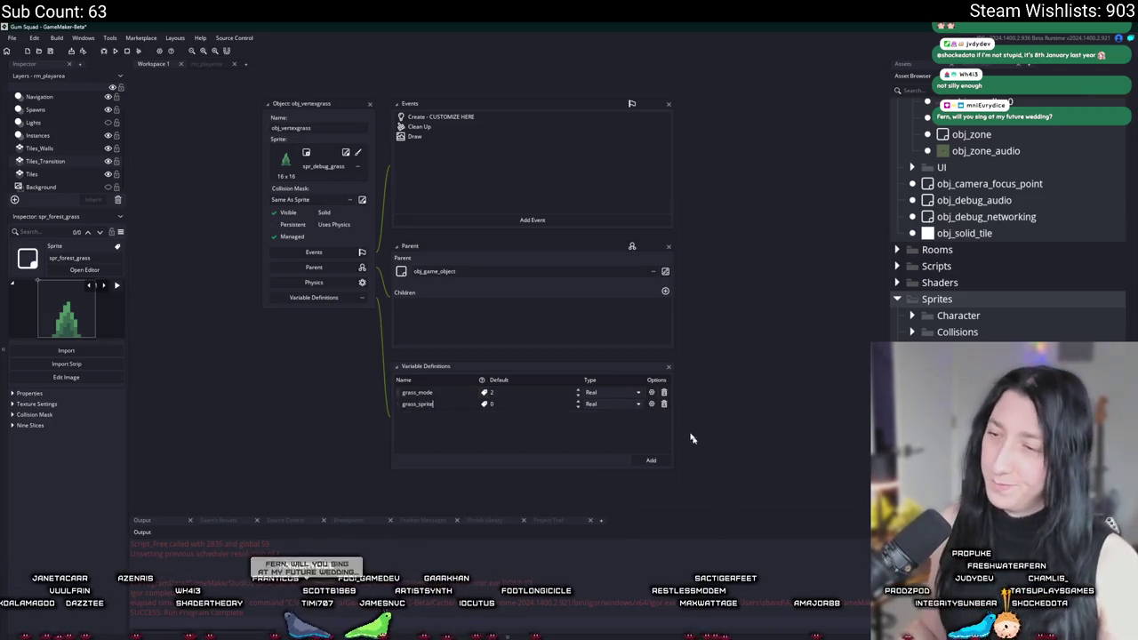
click(610, 403)
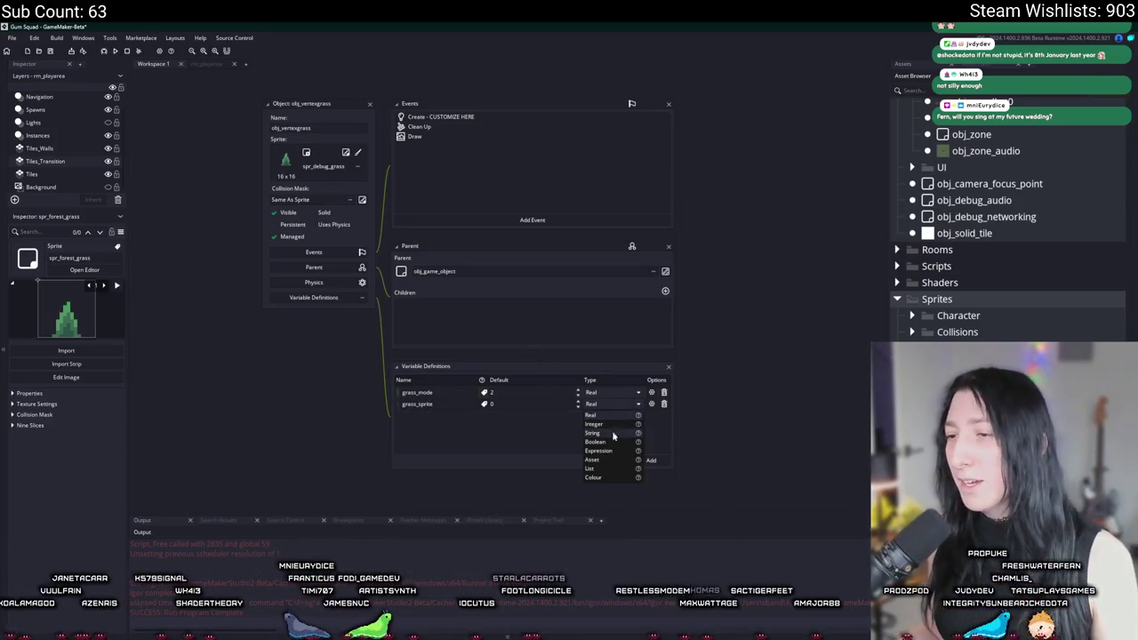
click(596, 460)
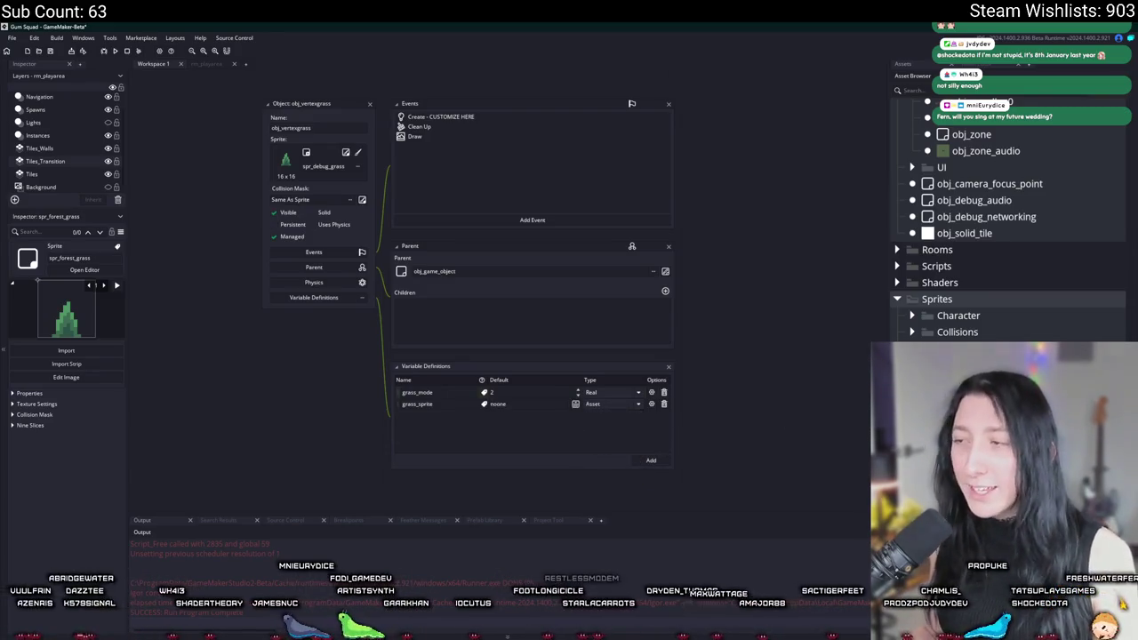
click(574, 404)
double_click(637, 430)
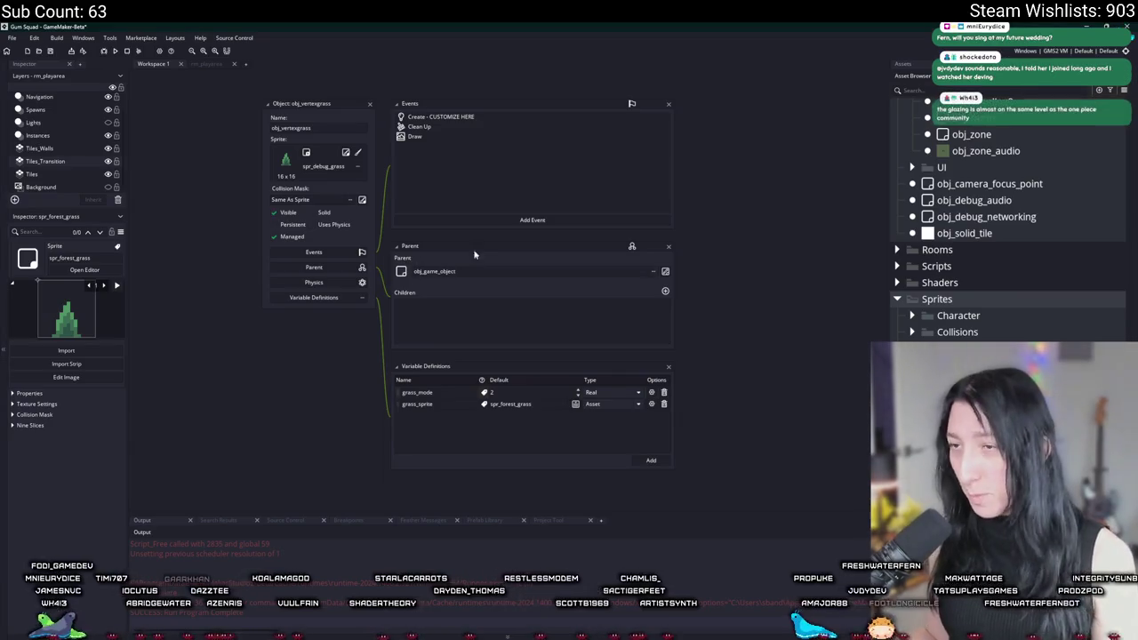
drag(491, 188, 512, 199)
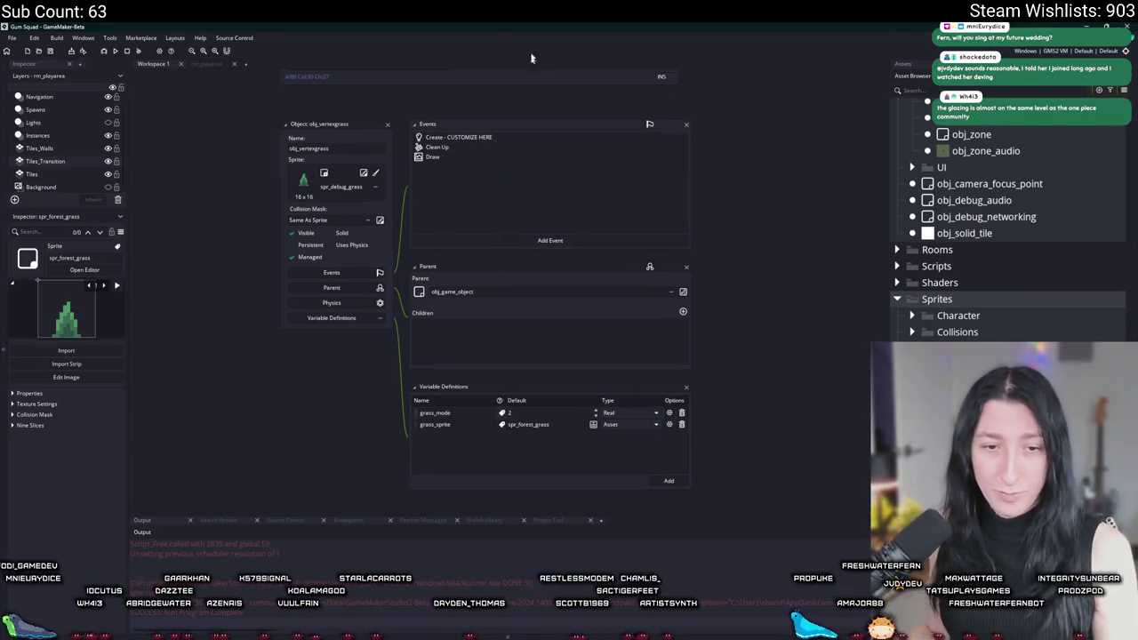
click(388, 126)
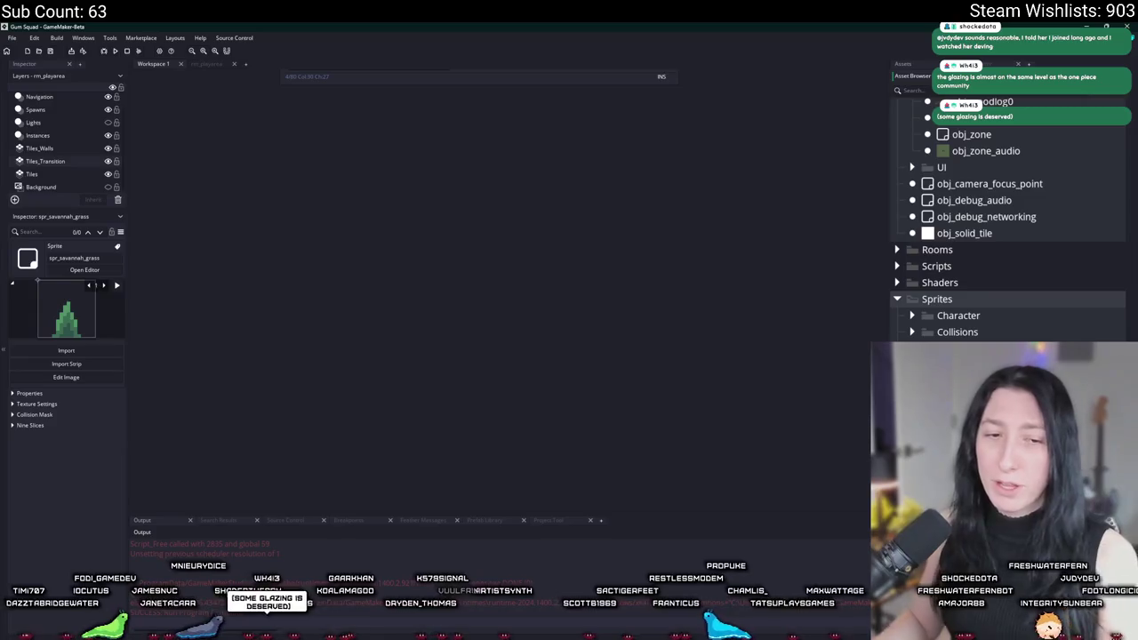
Import SavannahGrass0.png and SavannahGrass1 into spr_savannah_grass, confirming the import
click(85, 270)
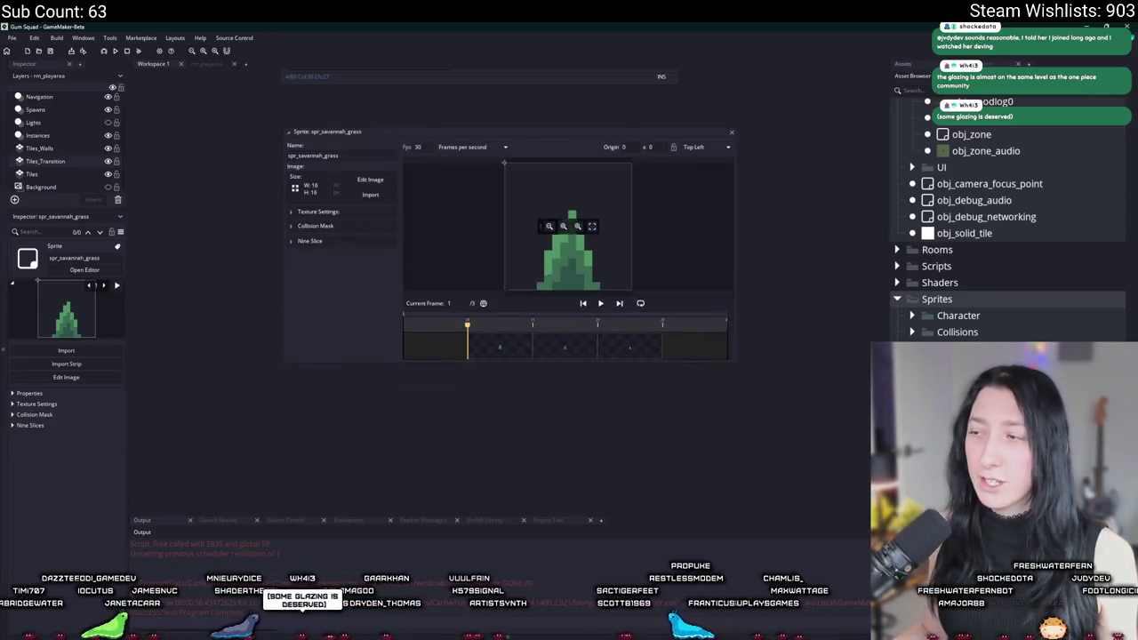
click(370, 193)
scroll(299, 195, down, 5)
scroll(284, 208, up, 4)
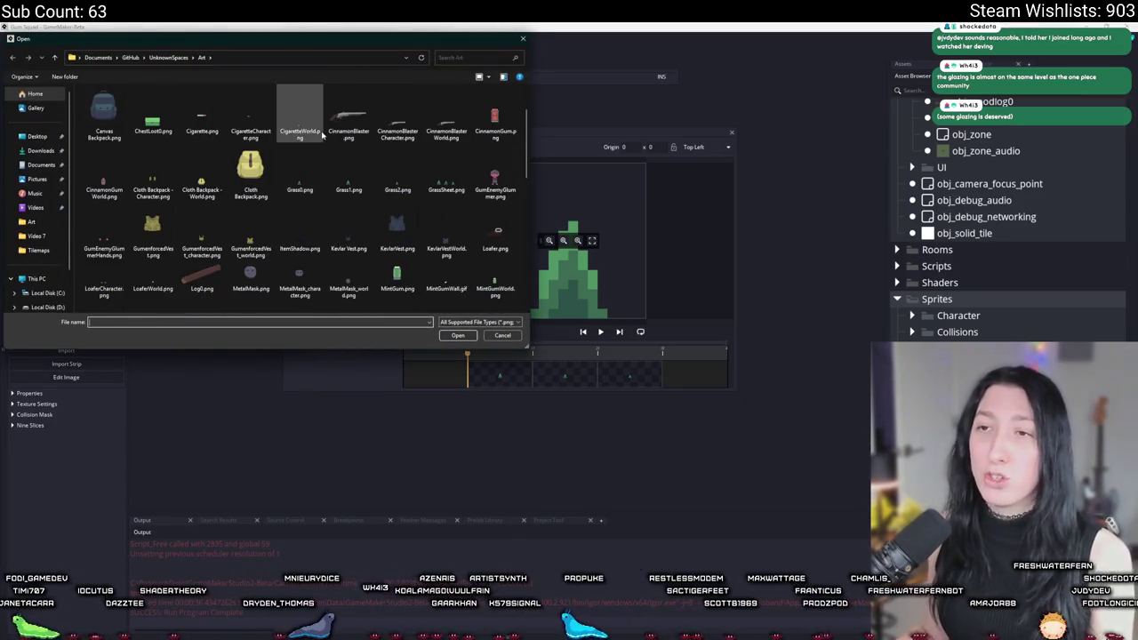
click(299, 178)
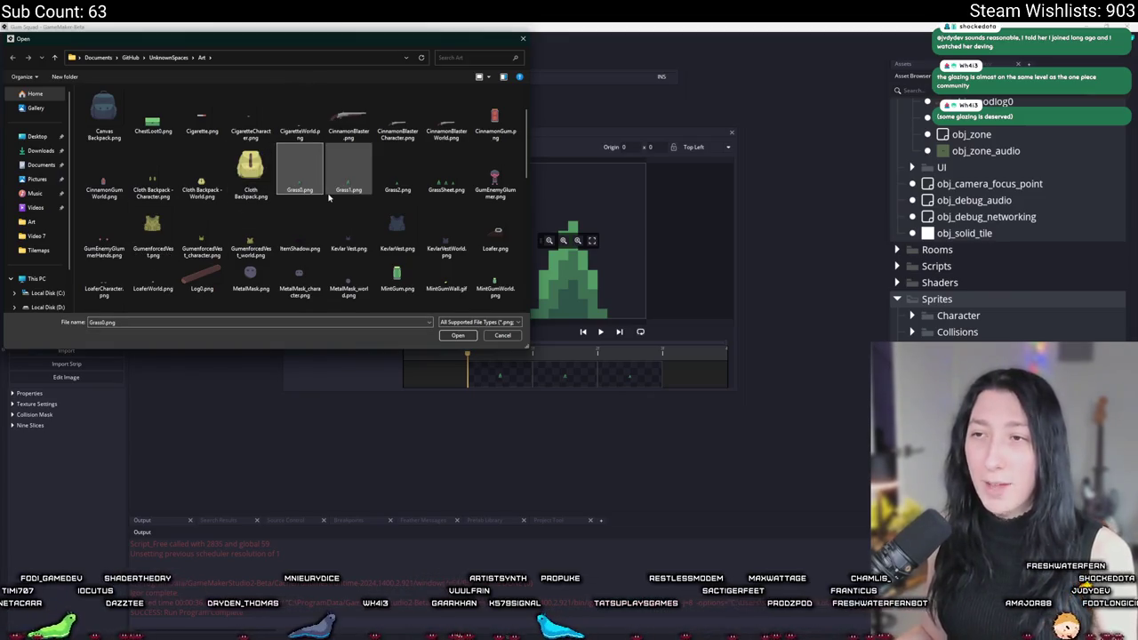
scroll(318, 214, down, 3)
scroll(319, 214, down, 2)
click(445, 111)
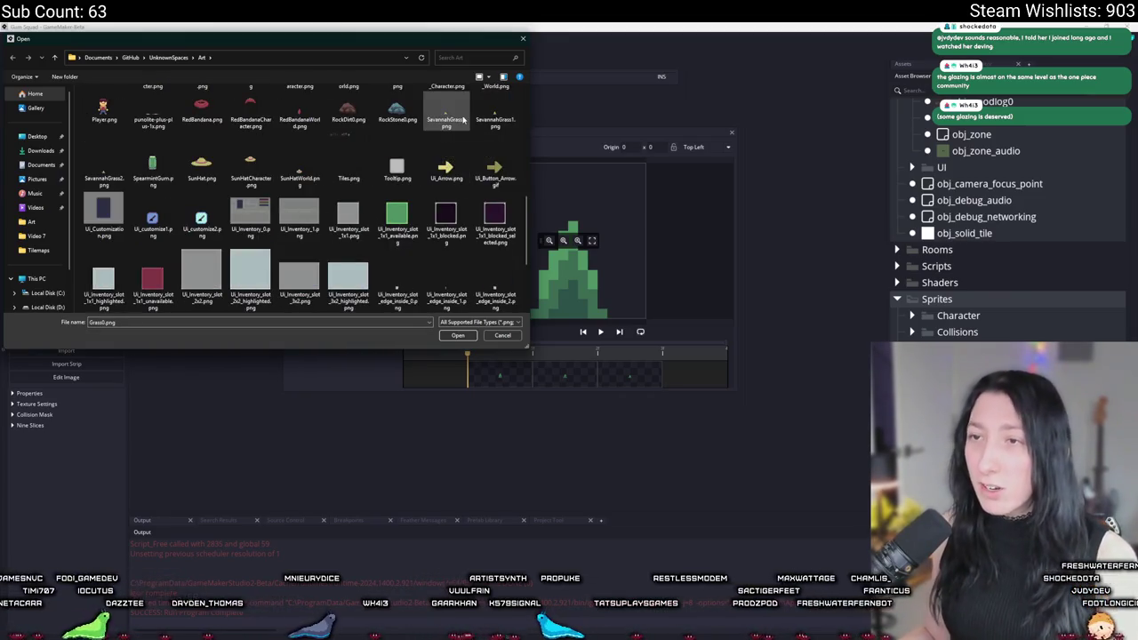
shift+click(495, 111)
click(457, 335)
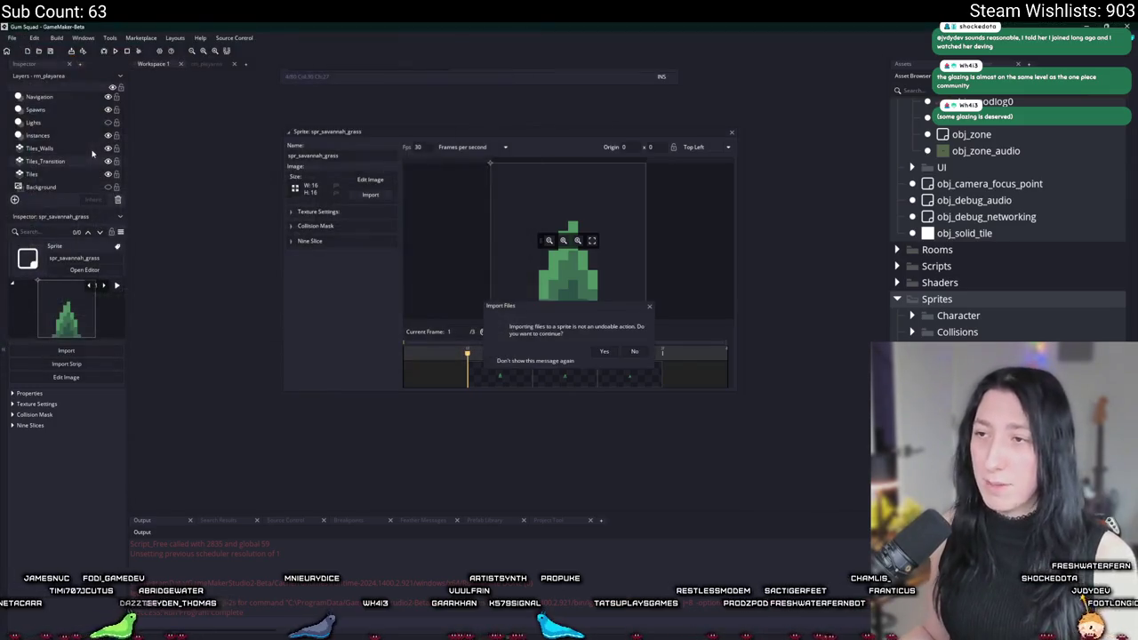
click(605, 352)
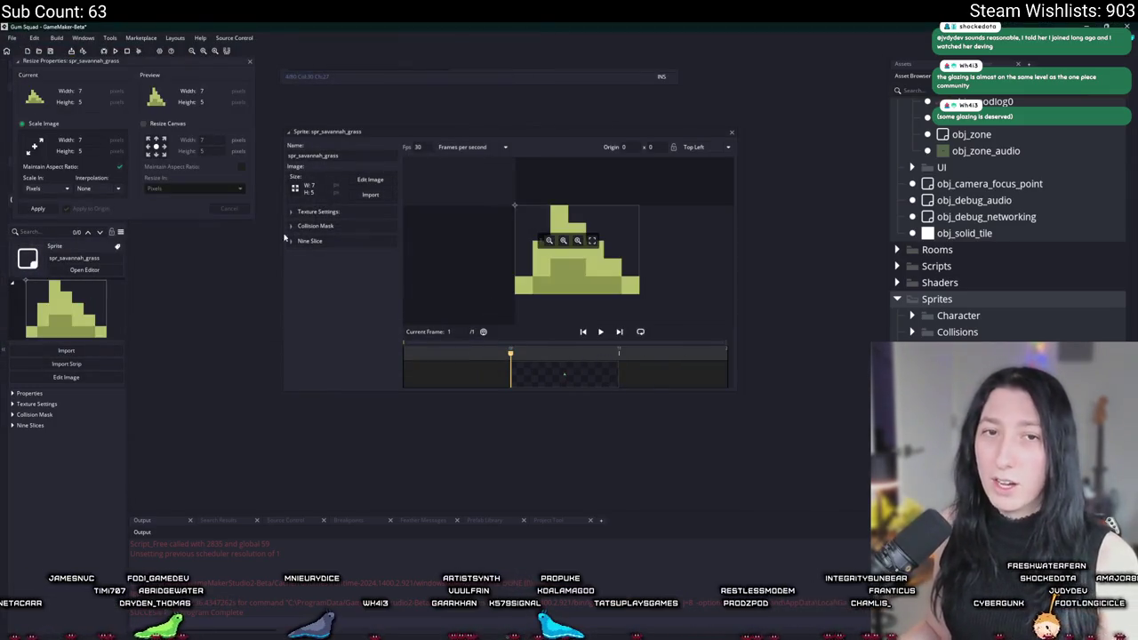
Resize the sprite's canvas and check its two frames
click(144, 124)
click(38, 208)
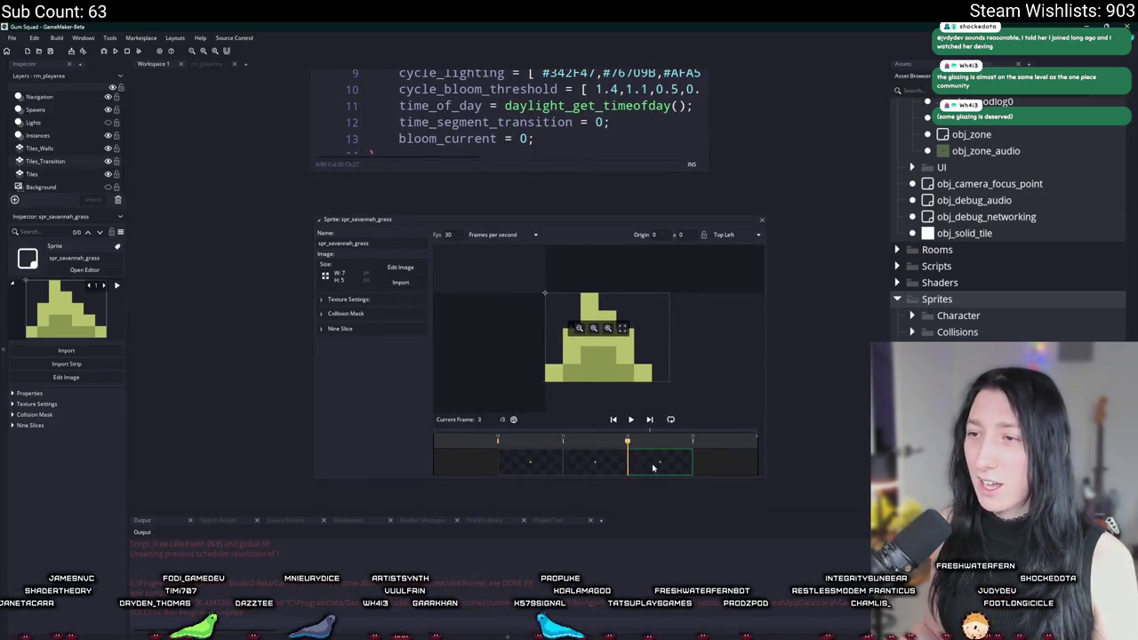
click(596, 462)
click(530, 461)
Re-import SavannahGrass0.png alone and resize the canvas to 8×10
click(400, 282)
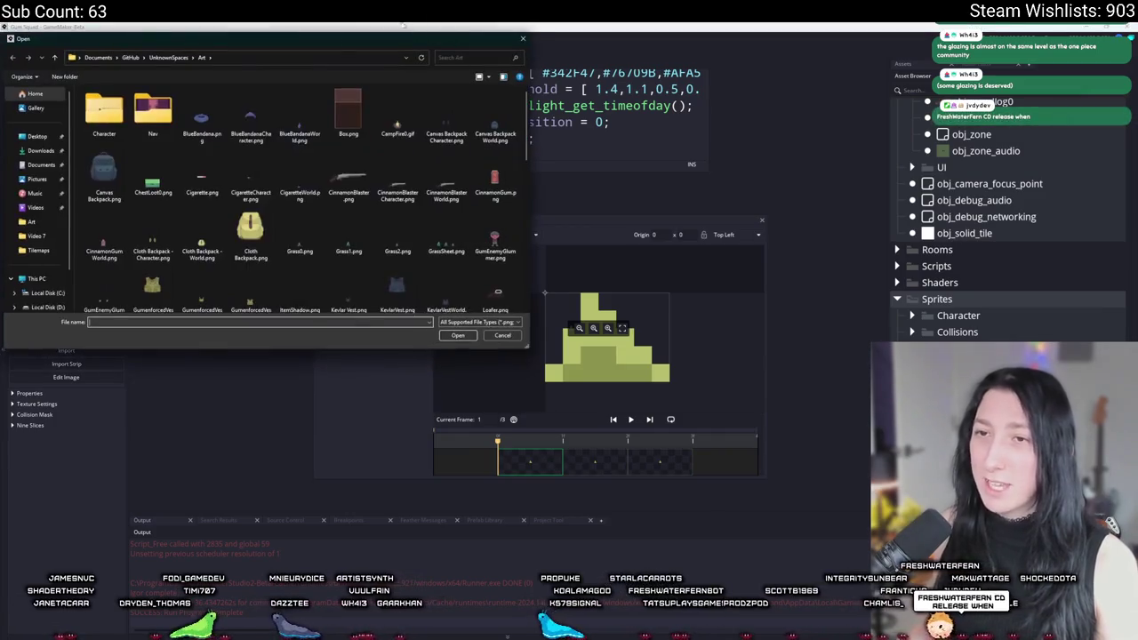
scroll(240, 183, down, 5)
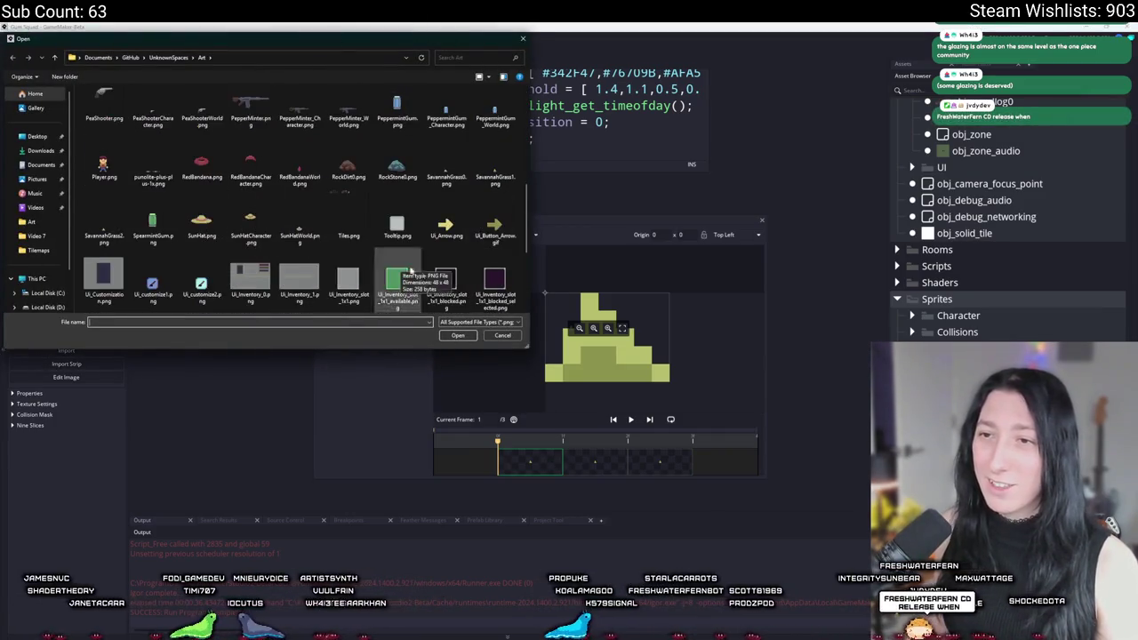
click(446, 169)
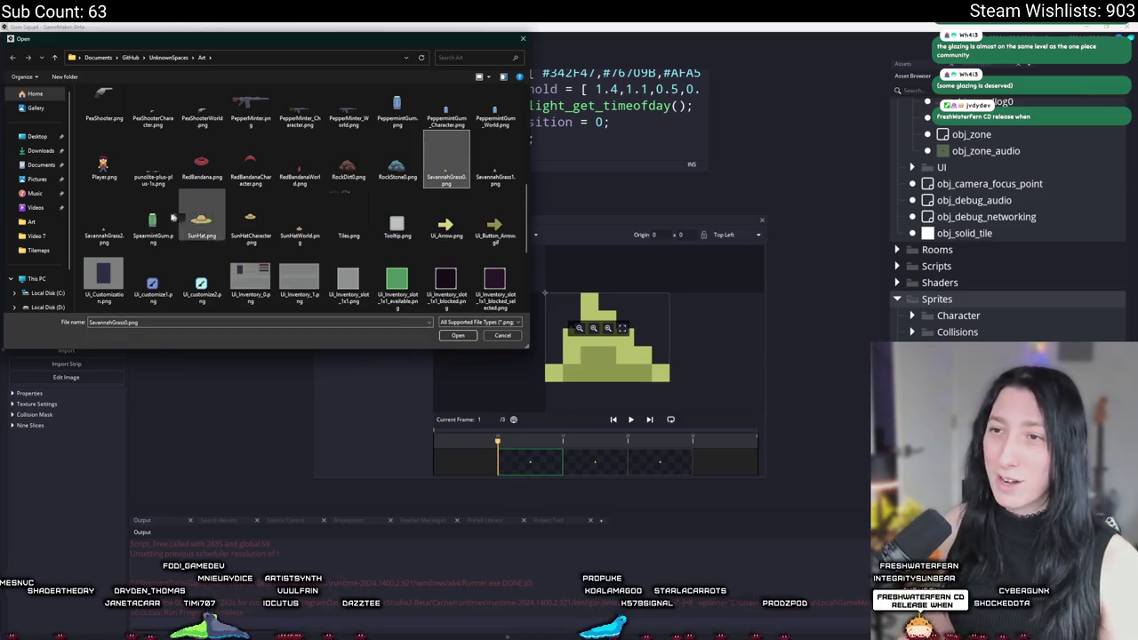
double_click(446, 165)
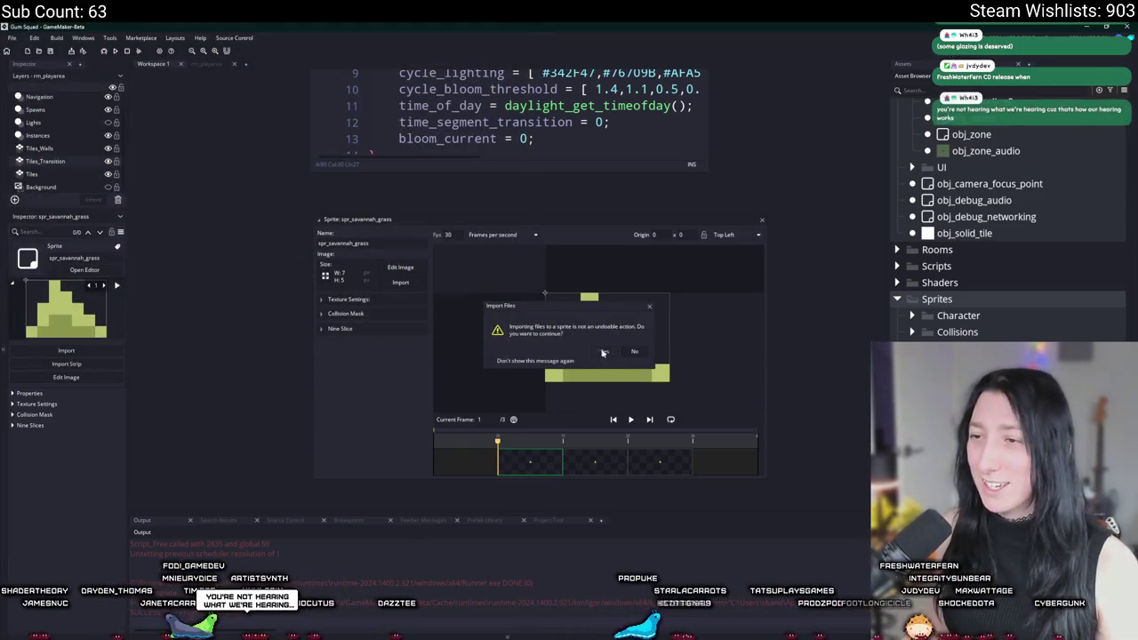
click(576, 344)
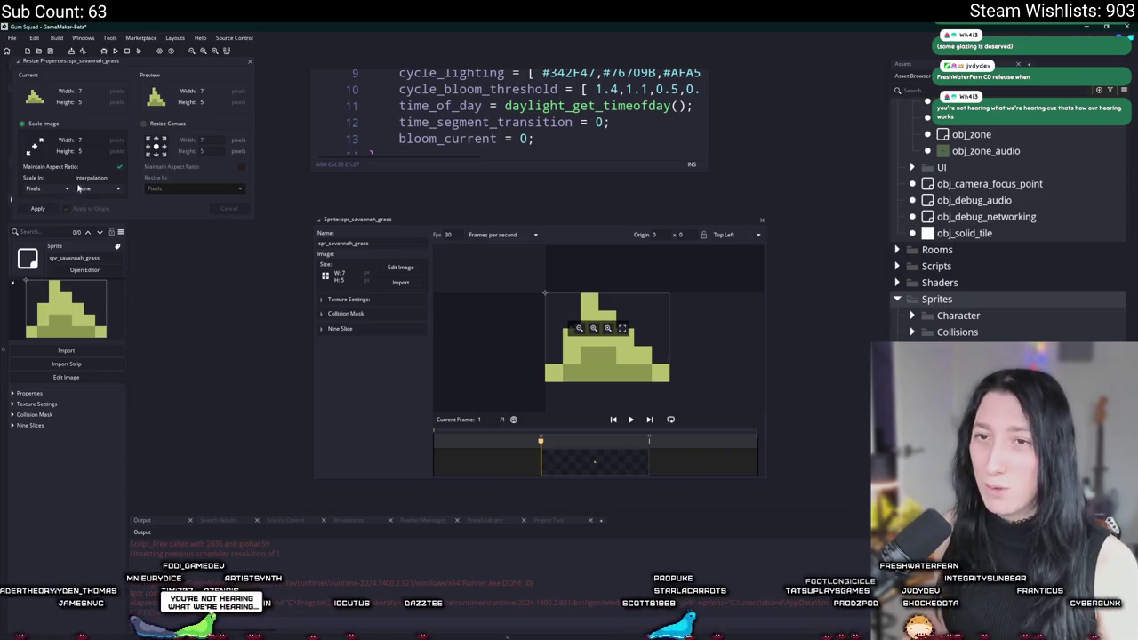
click(165, 126)
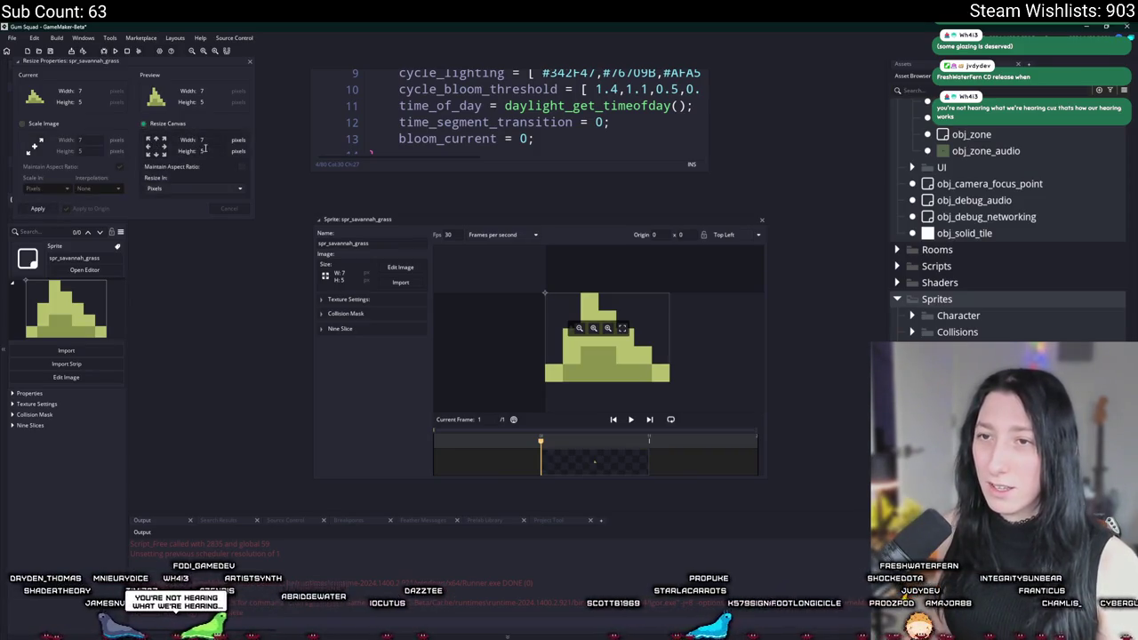
text(8)
click(204, 140)
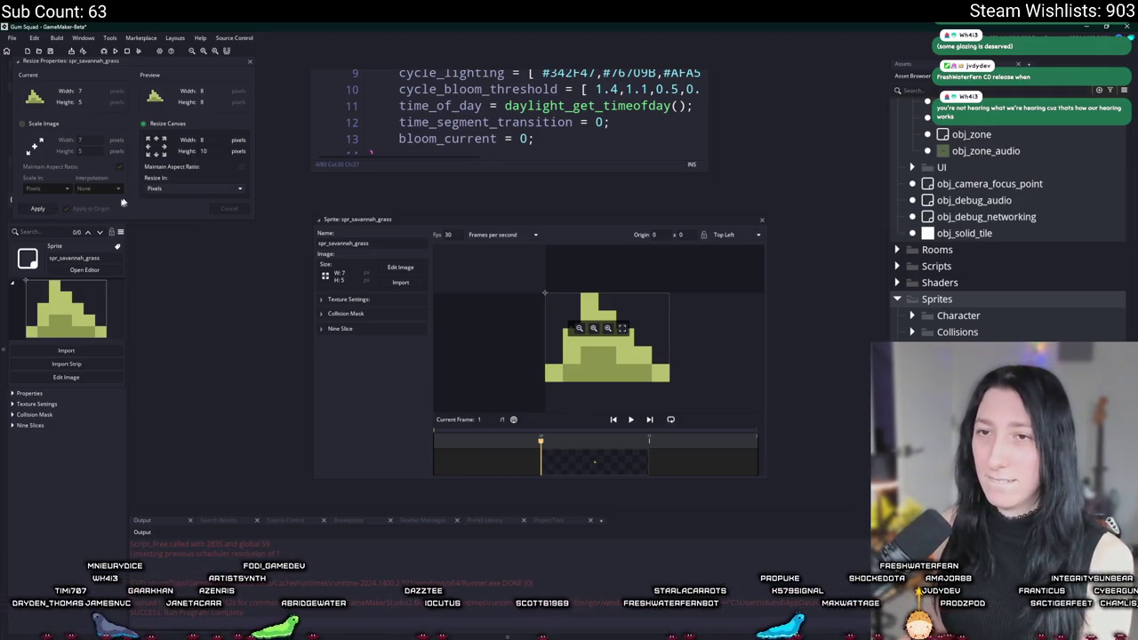
click(39, 209)
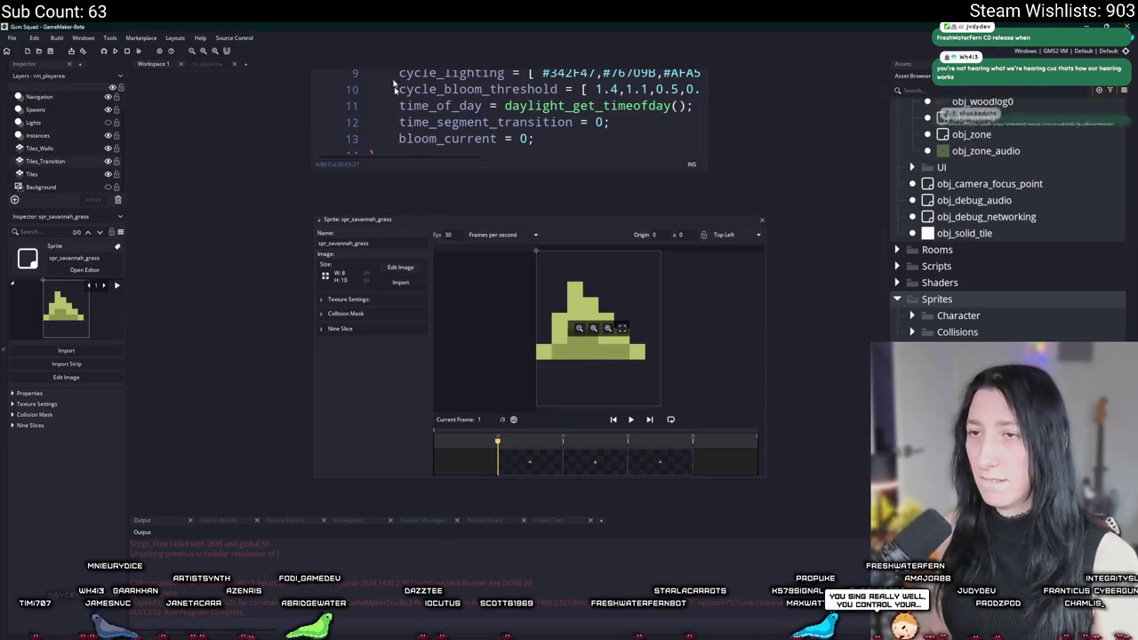
Trim all frames of spr_savannah_grass to their content in the Image Editor
click(400, 266)
click(271, 37)
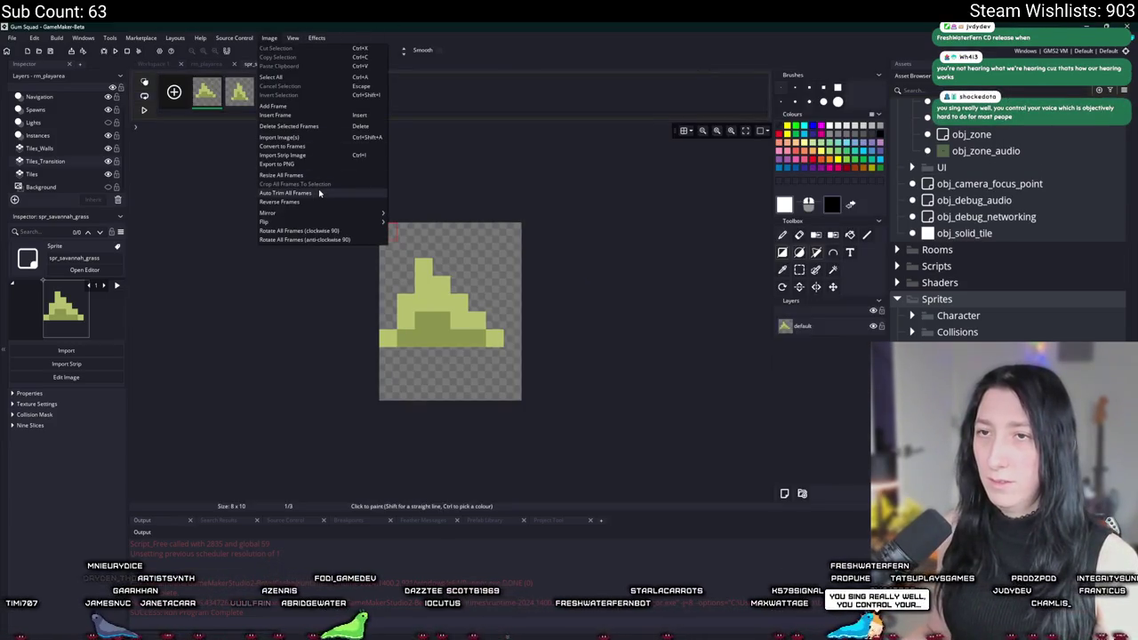
click(302, 195)
click(282, 106)
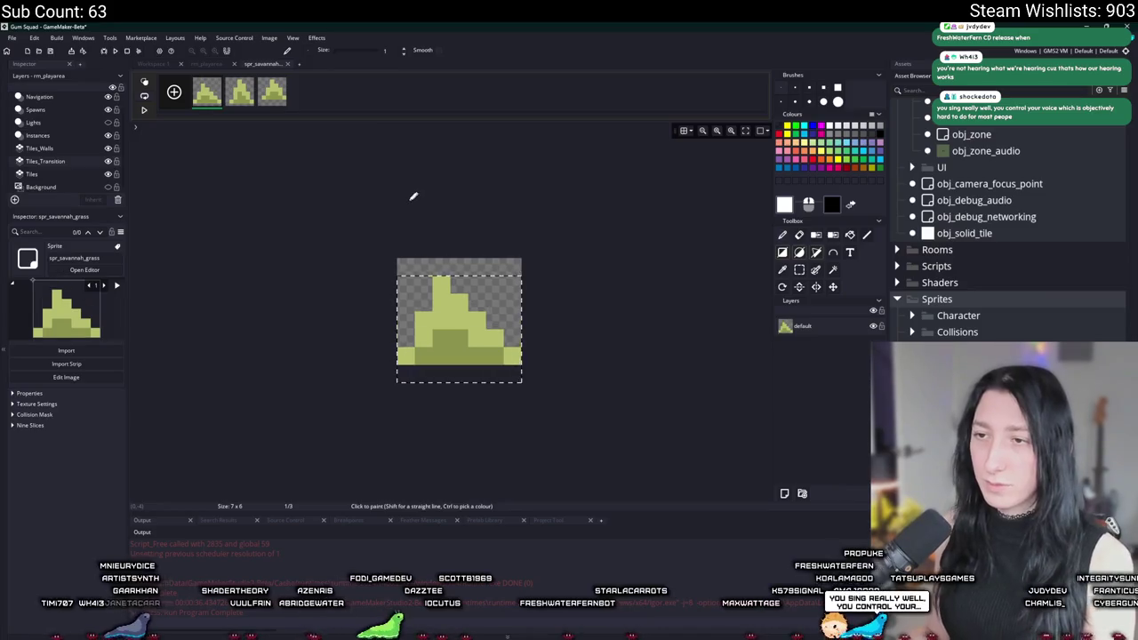
click(233, 97)
key(ctrl+w)
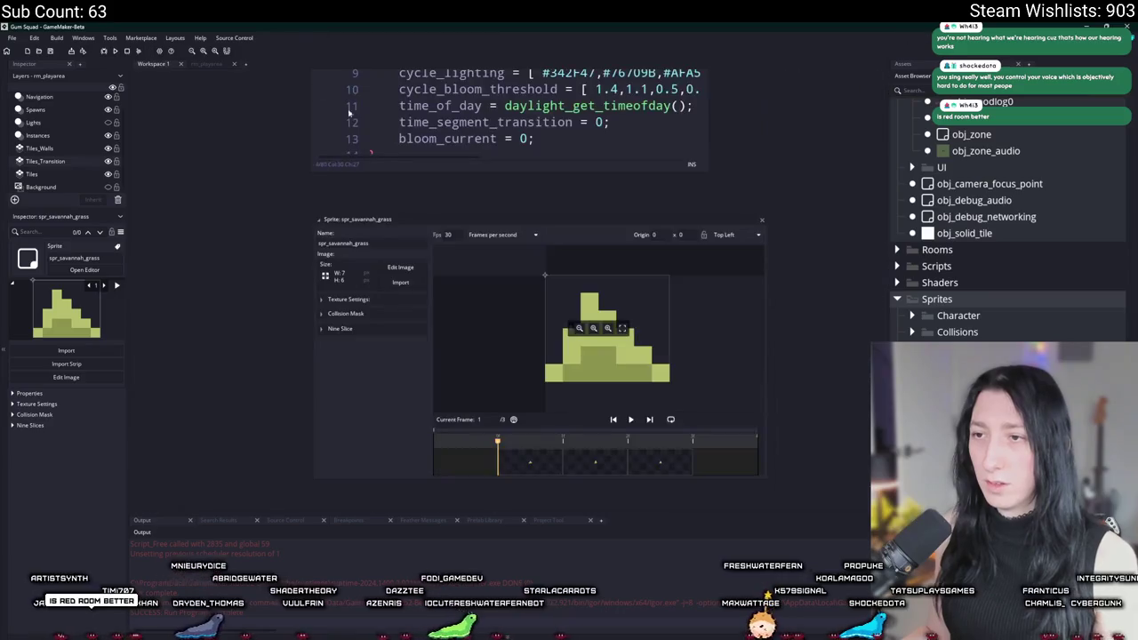
Inspect spr_forest_grass's collision mask settings, then close that sprite
scroll(1005, 213, up, 1)
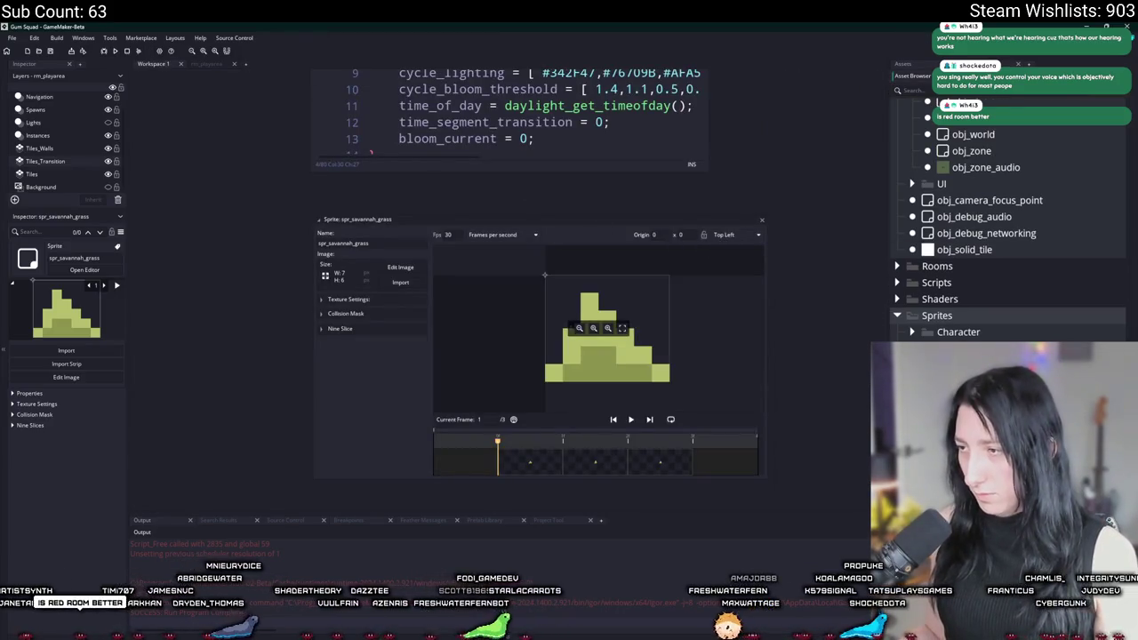
double_click(978, 365)
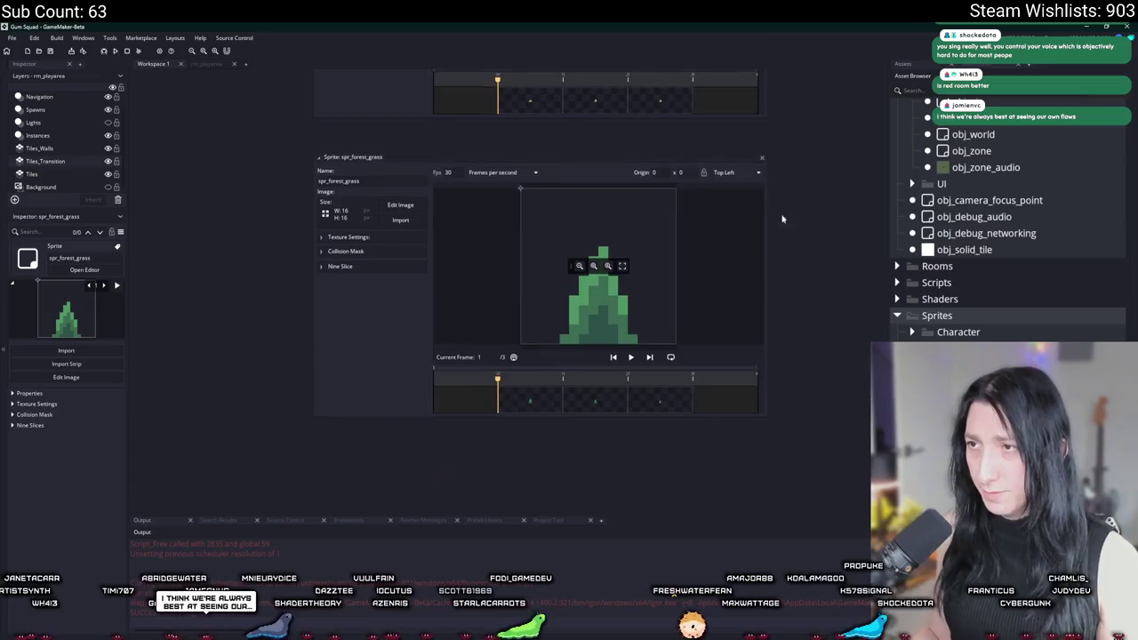
scroll(780, 231, up, 1)
click(345, 359)
click(345, 358)
click(378, 357)
click(381, 358)
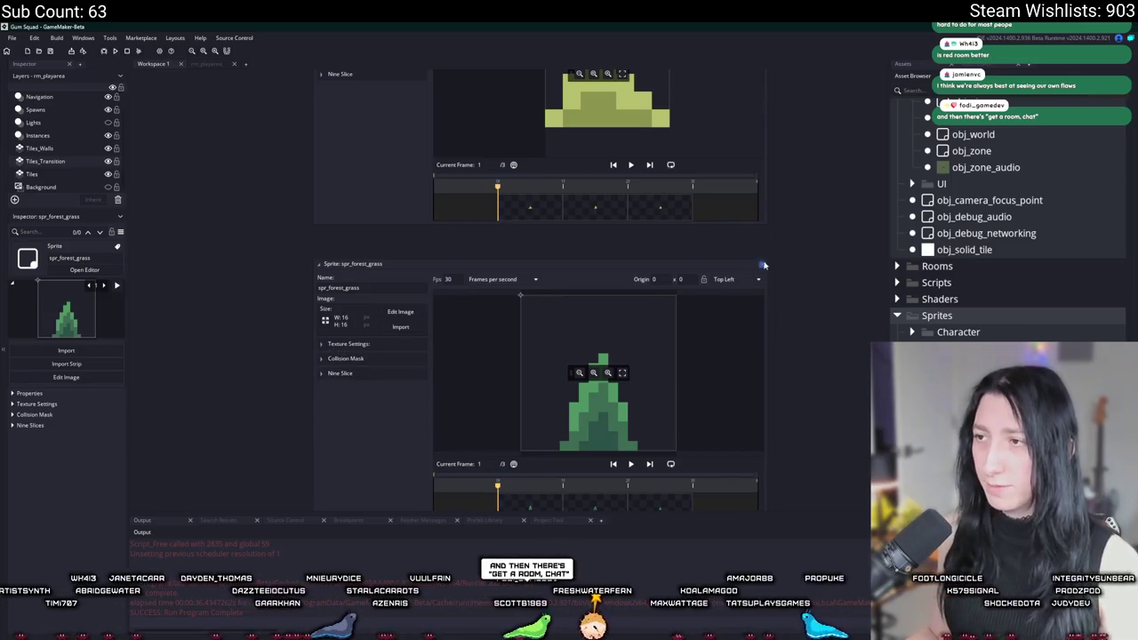
click(764, 265)
Resize spr_savannah_grass's canvas to 16×16 anchored at top centre
click(384, 185)
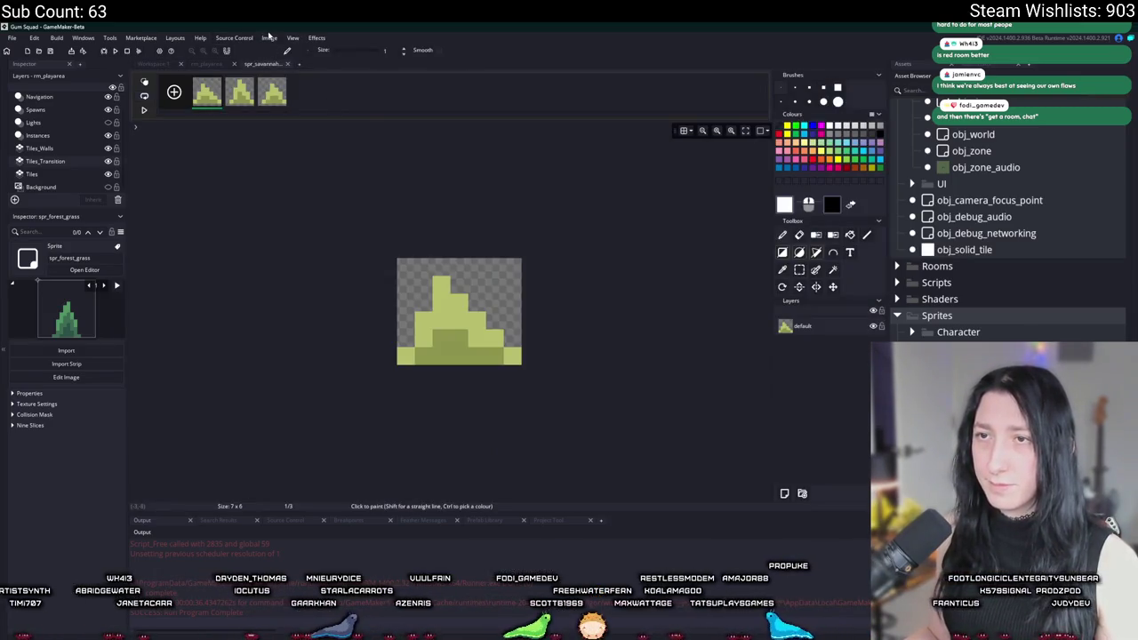
click(270, 38)
click(285, 172)
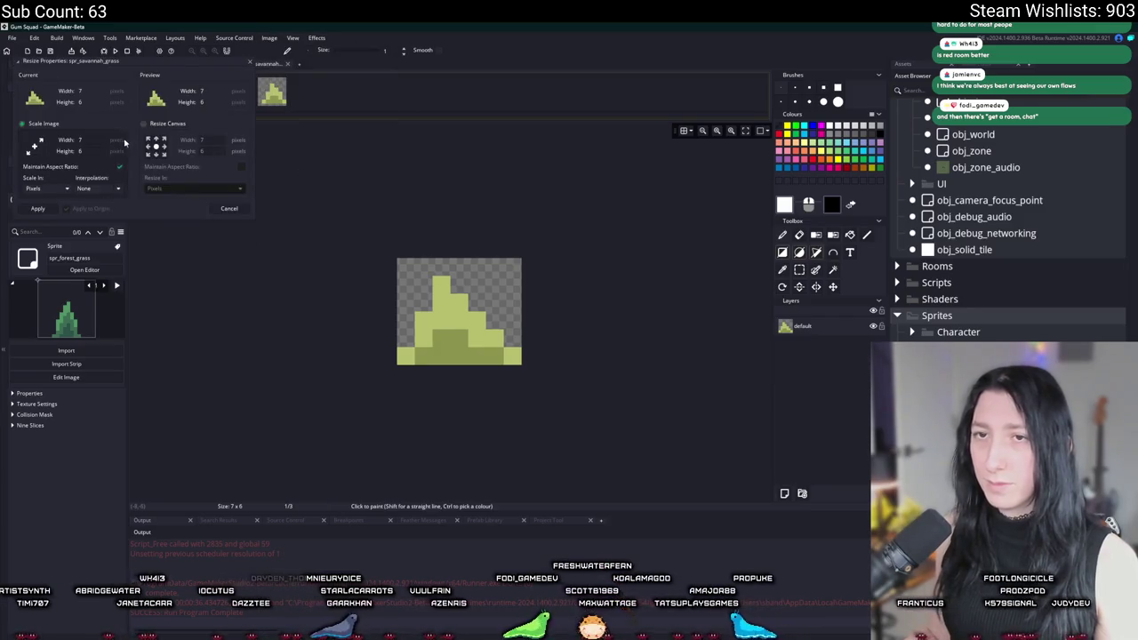
click(178, 124)
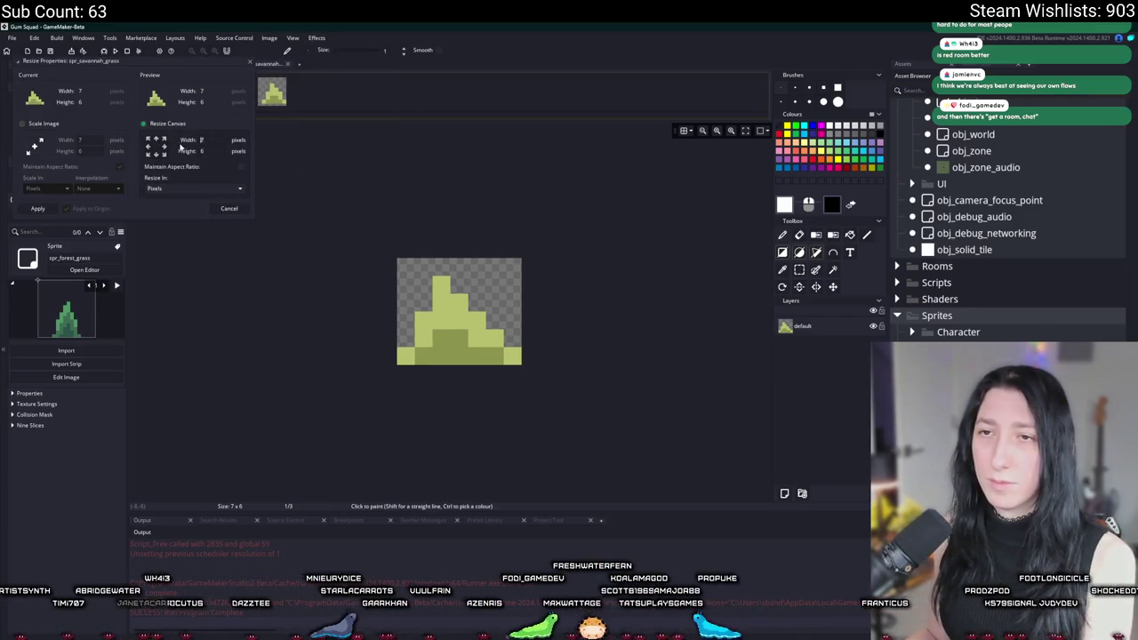
text(16)
key(Tab)
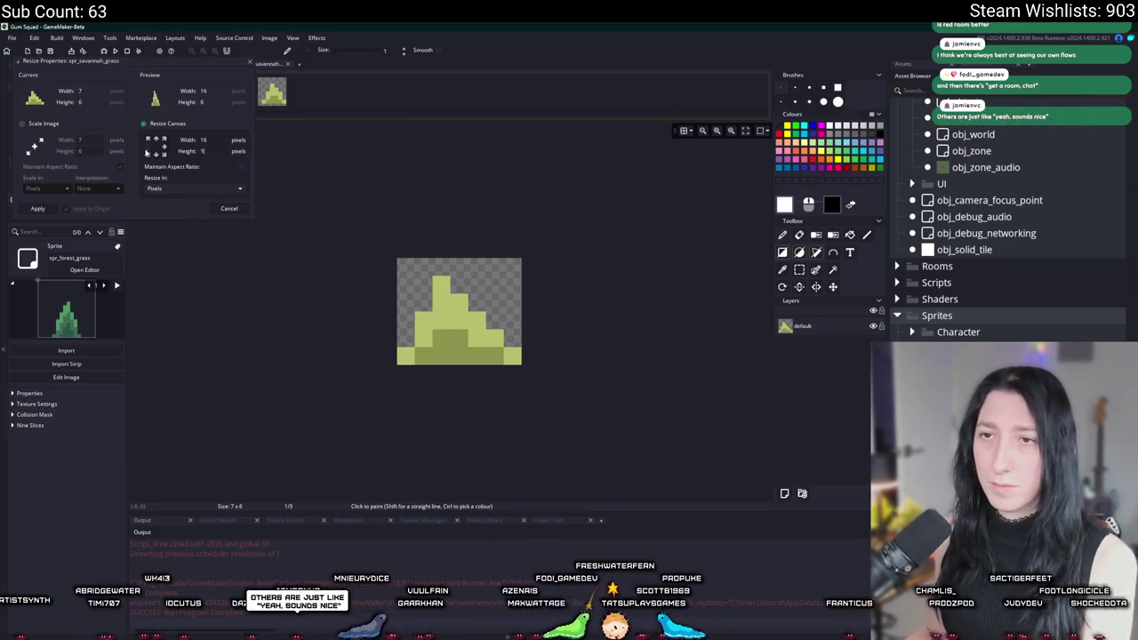
click(160, 143)
click(37, 208)
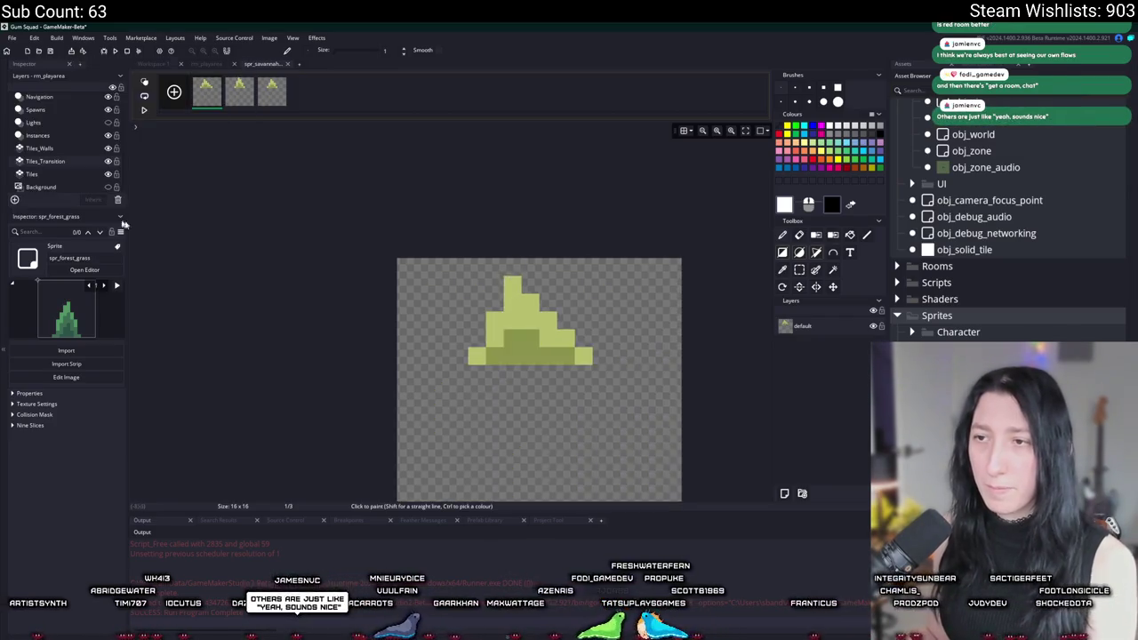
Undo, redo the 16×16 canvas resize with a bottom-centre anchor, and close the editors
right_click(477, 189)
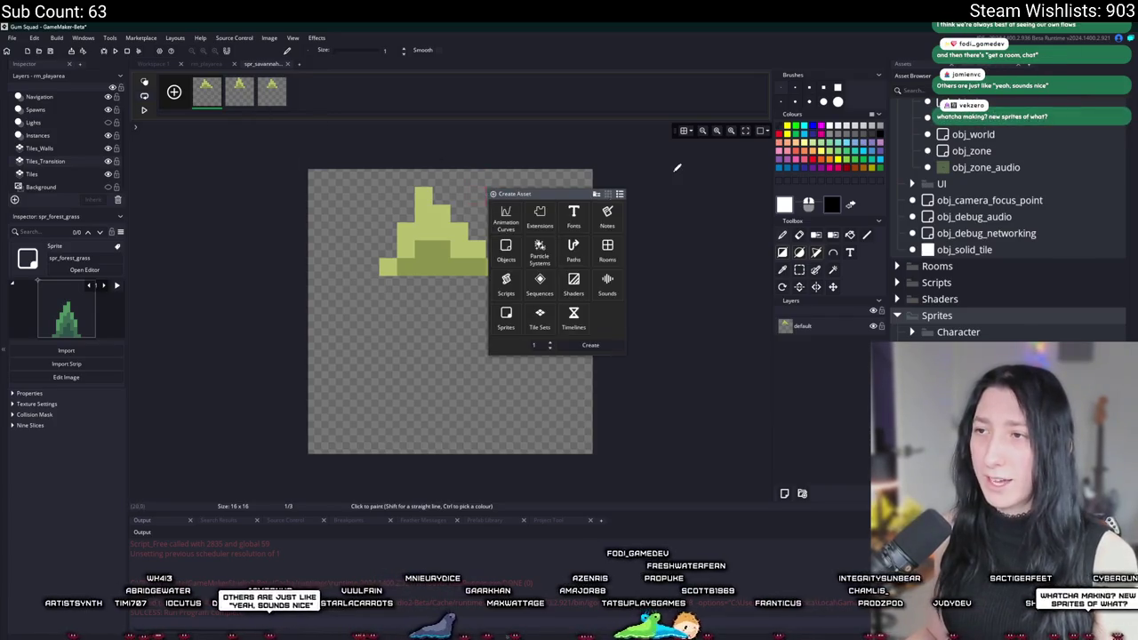
key(ctrl+z)
click(269, 39)
click(293, 176)
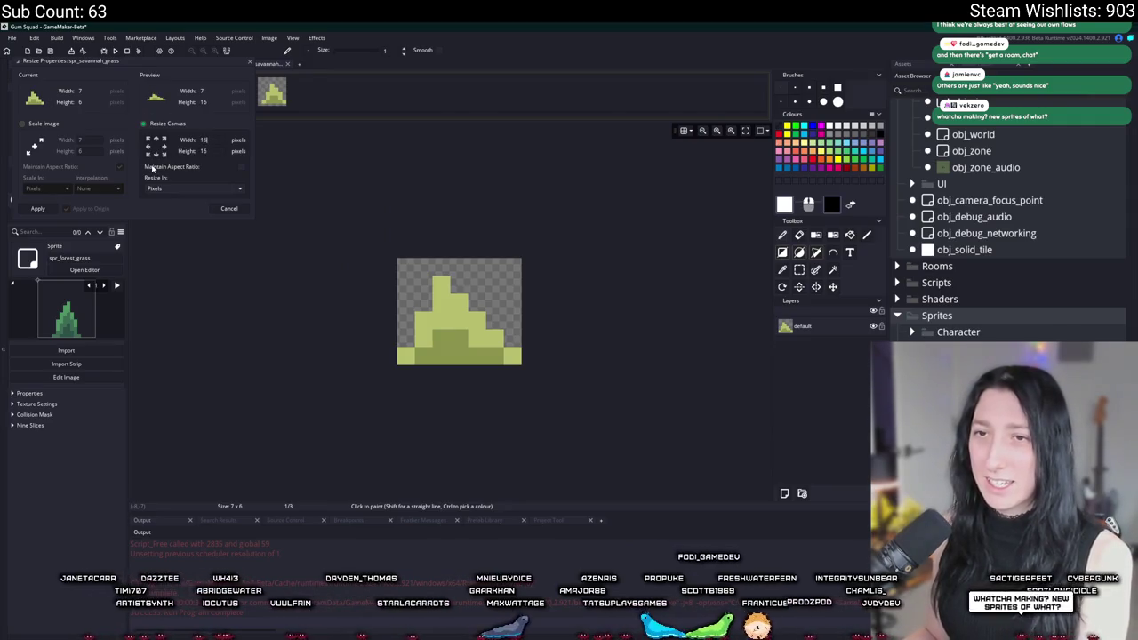
click(155, 156)
click(39, 208)
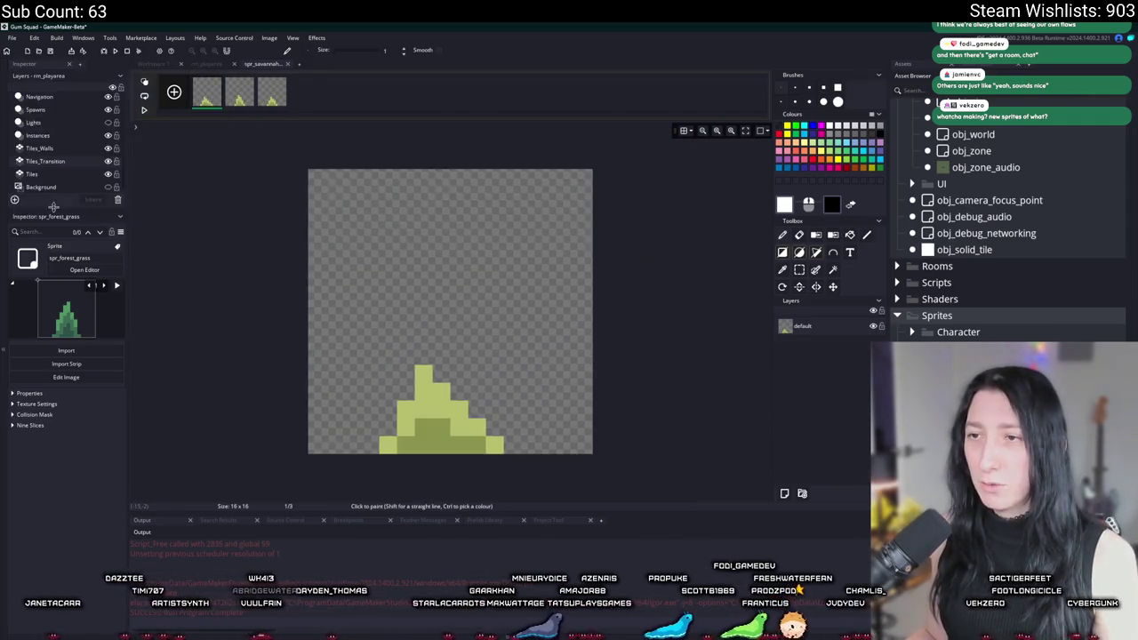
click(287, 64)
click(747, 136)
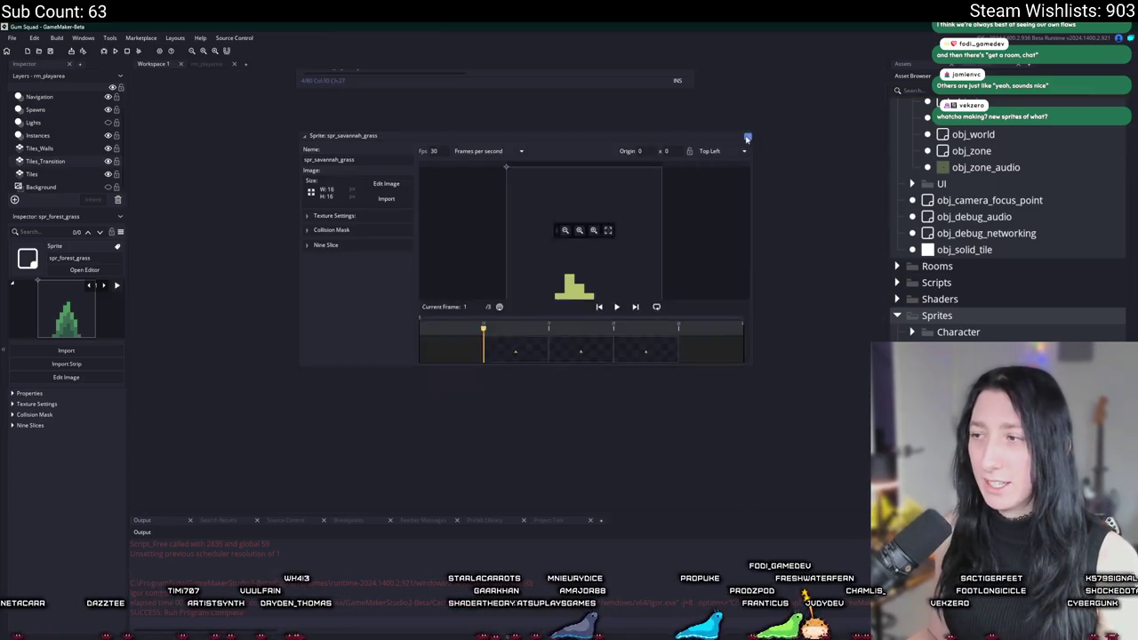
In rm_playarea, search the asset list for 'verte' and drag out obj_vertexgrass
click(206, 64)
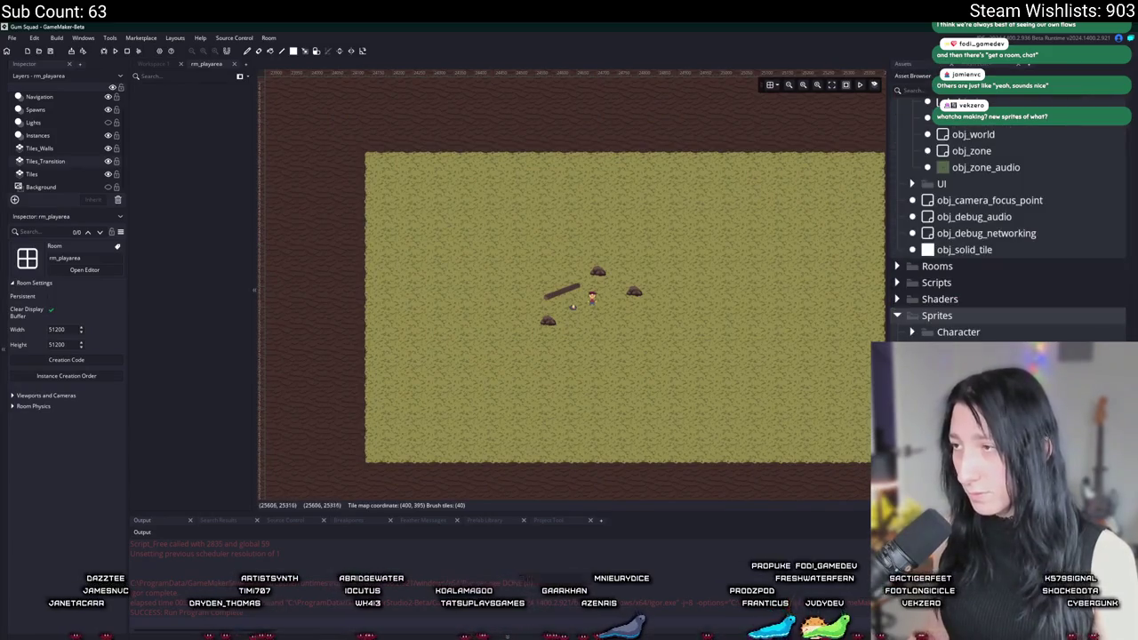
scroll(979, 163, up, 10)
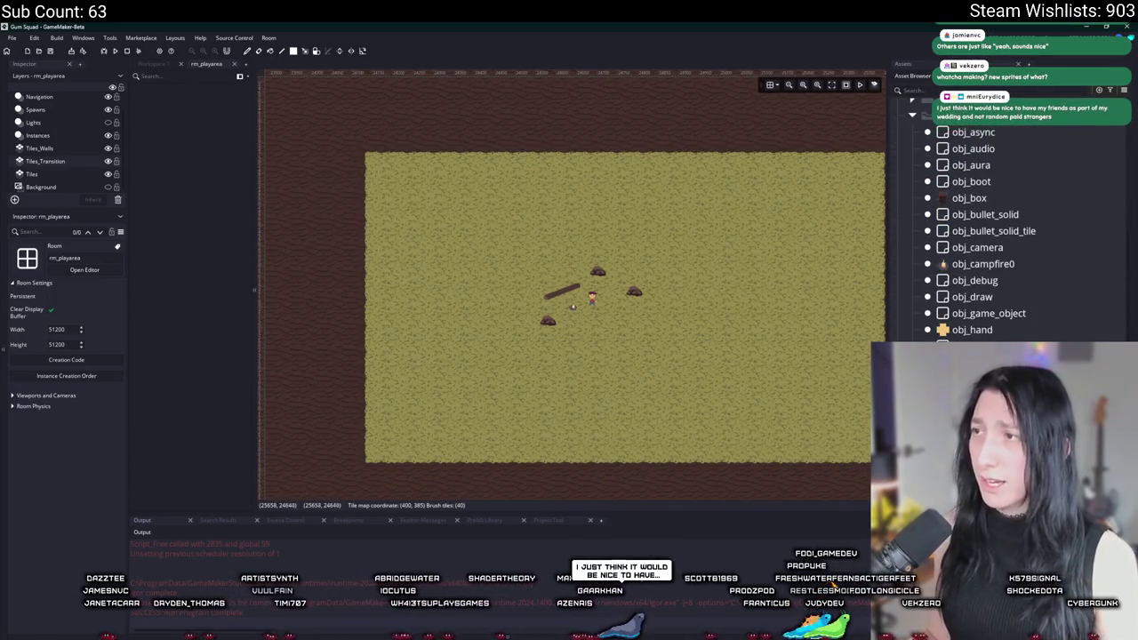
click(1001, 90)
text(verte)
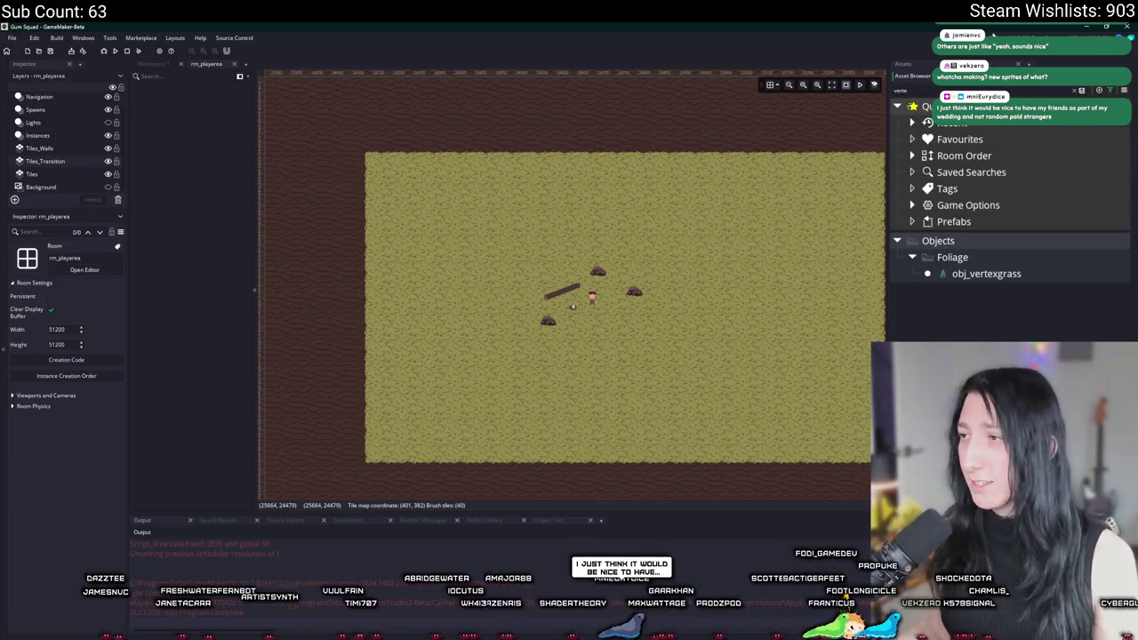
mouse_move(986, 273)
mouse_down()
mouse_move(502, 307)
mouse_move(378, 161)
mouse_move(73, 147)
mouse_up()
Add a new instance layer named Foliage
click(37, 136)
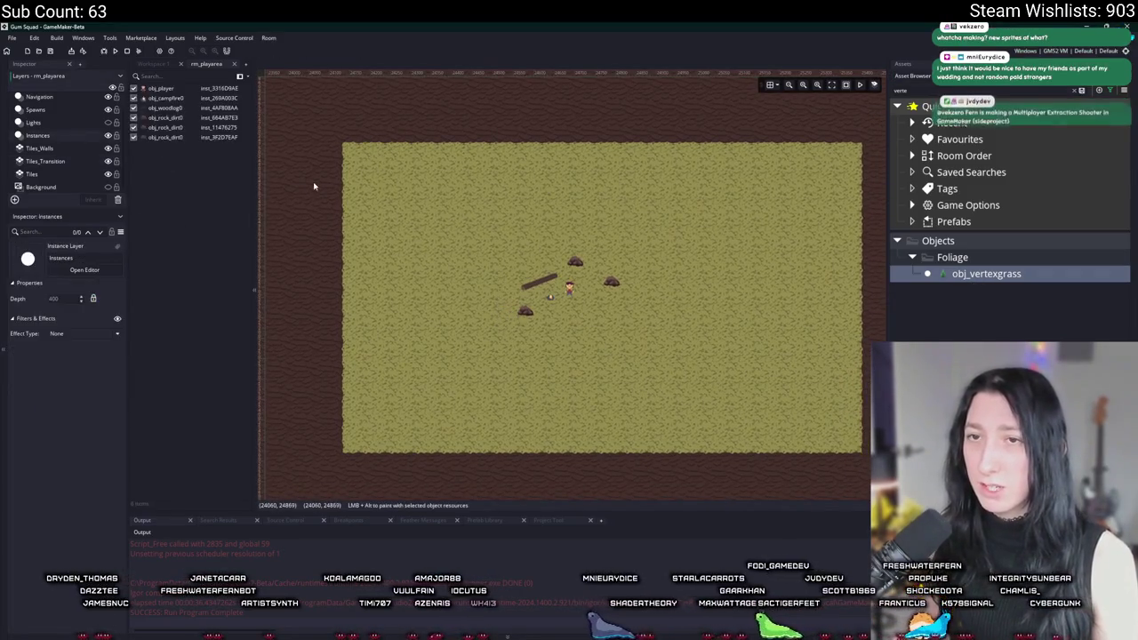
scroll(58, 147, up, 1)
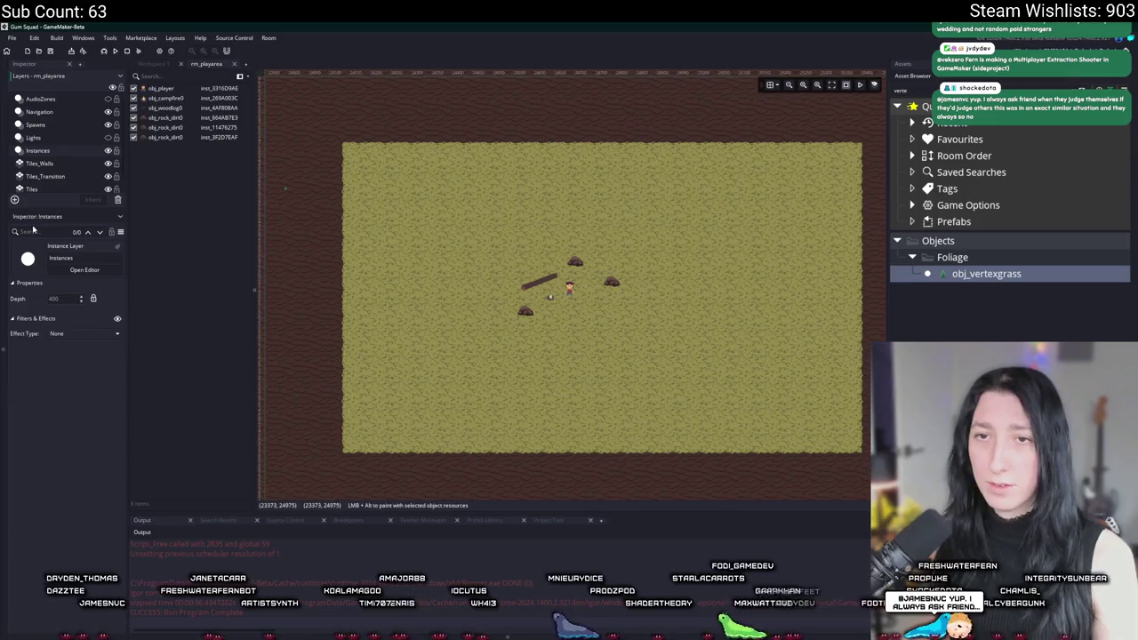
click(14, 199)
click(64, 225)
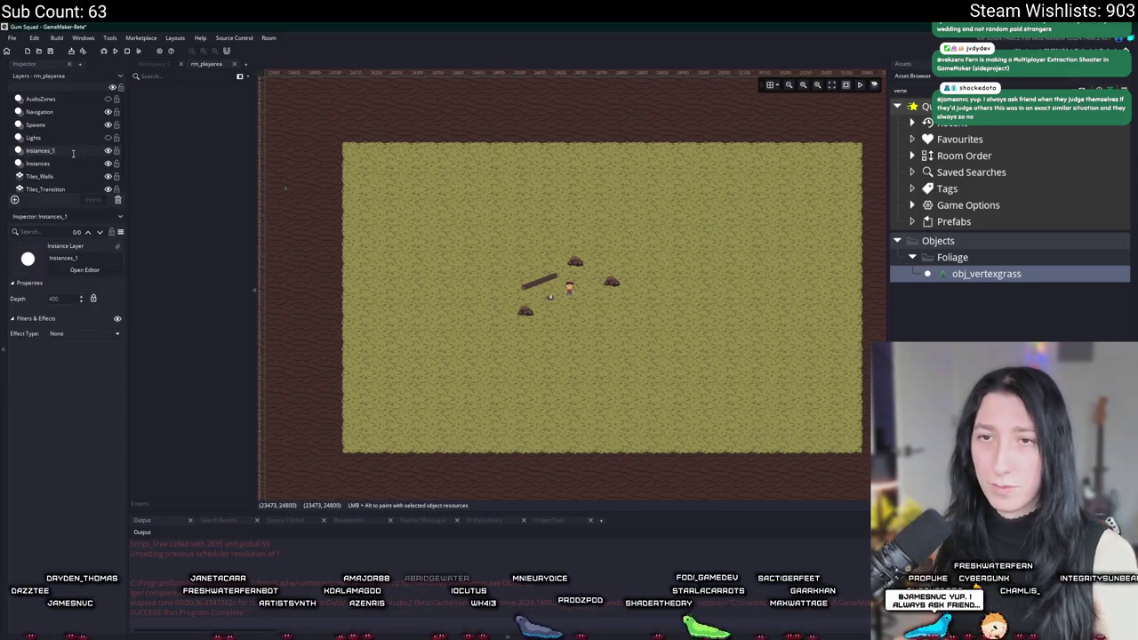
text(Foliage)
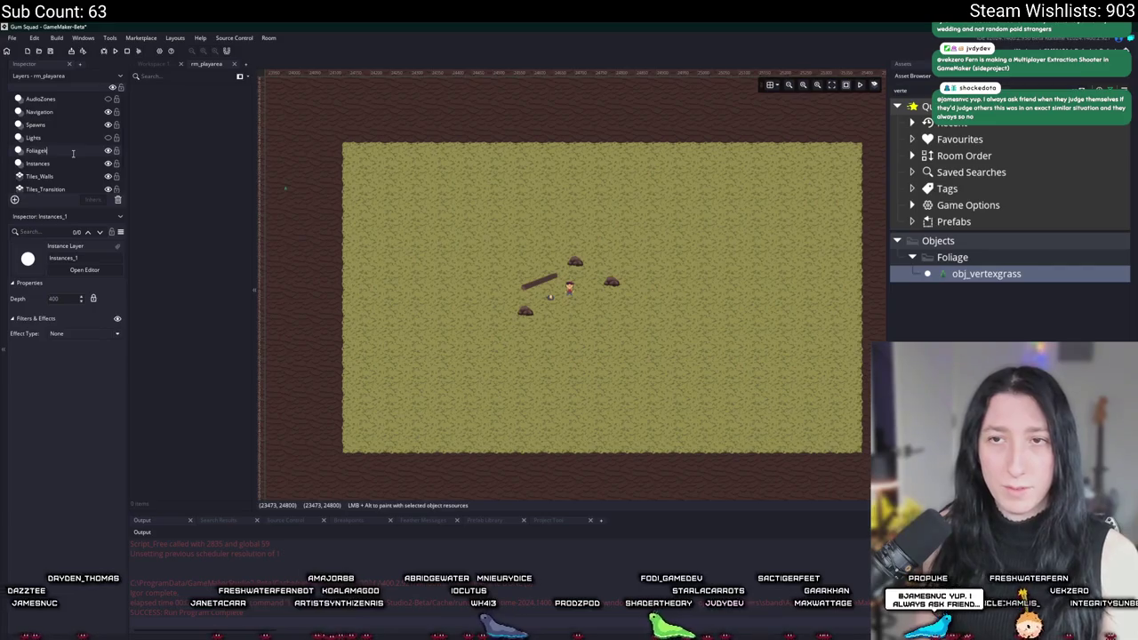
key(Return)
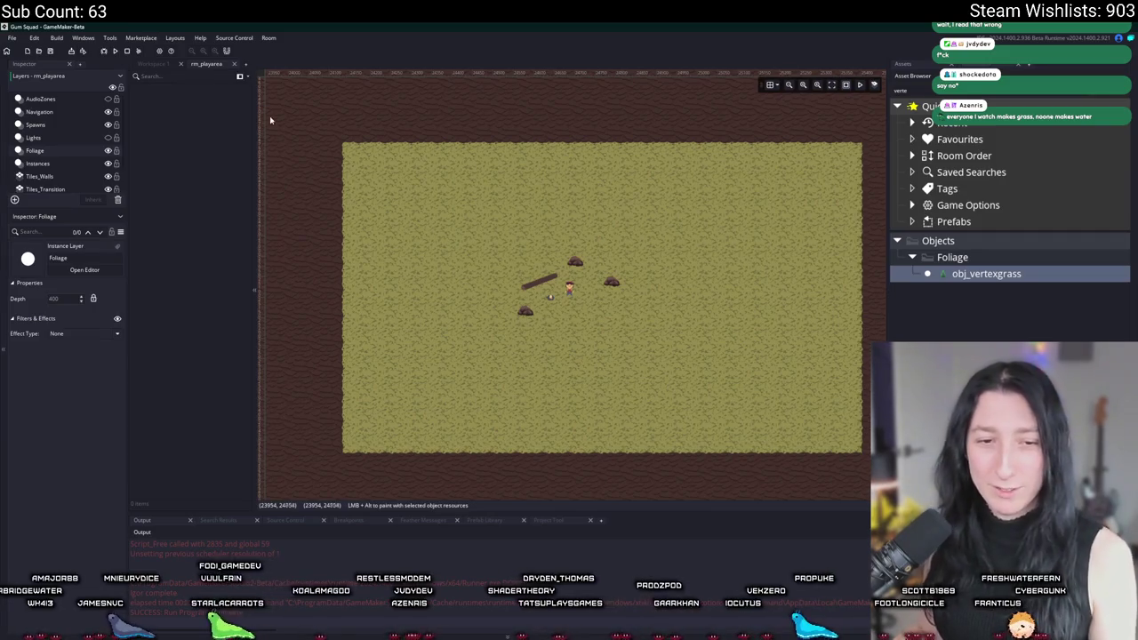
scroll(494, 295, up, 2)
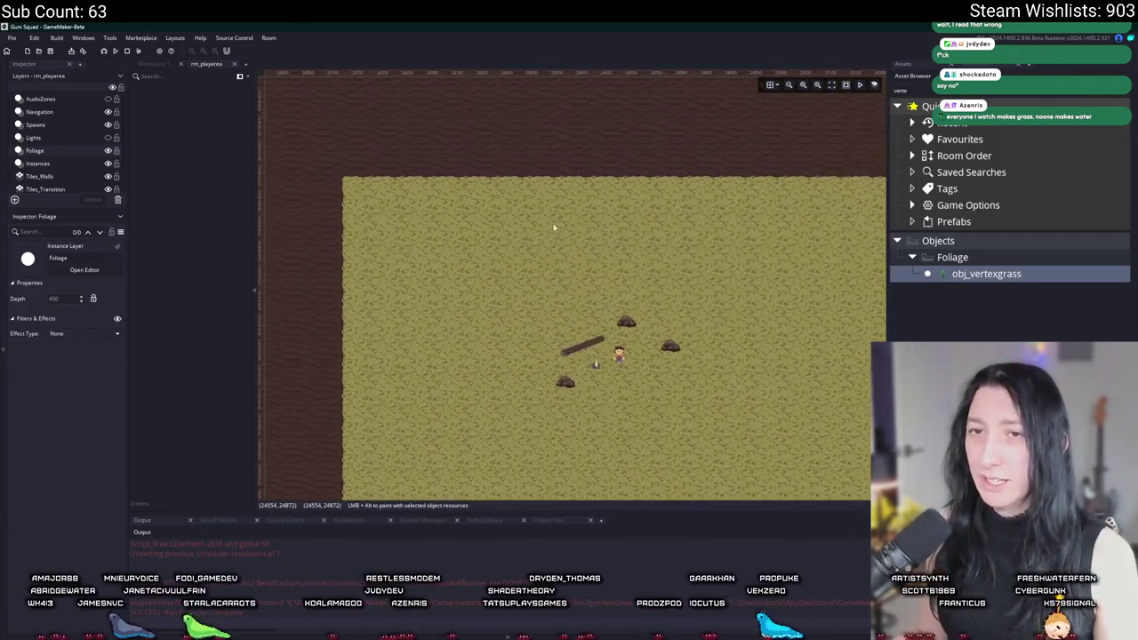
Place a vertex grass instance and stretch it across the top grass strip
alt+click(360, 202)
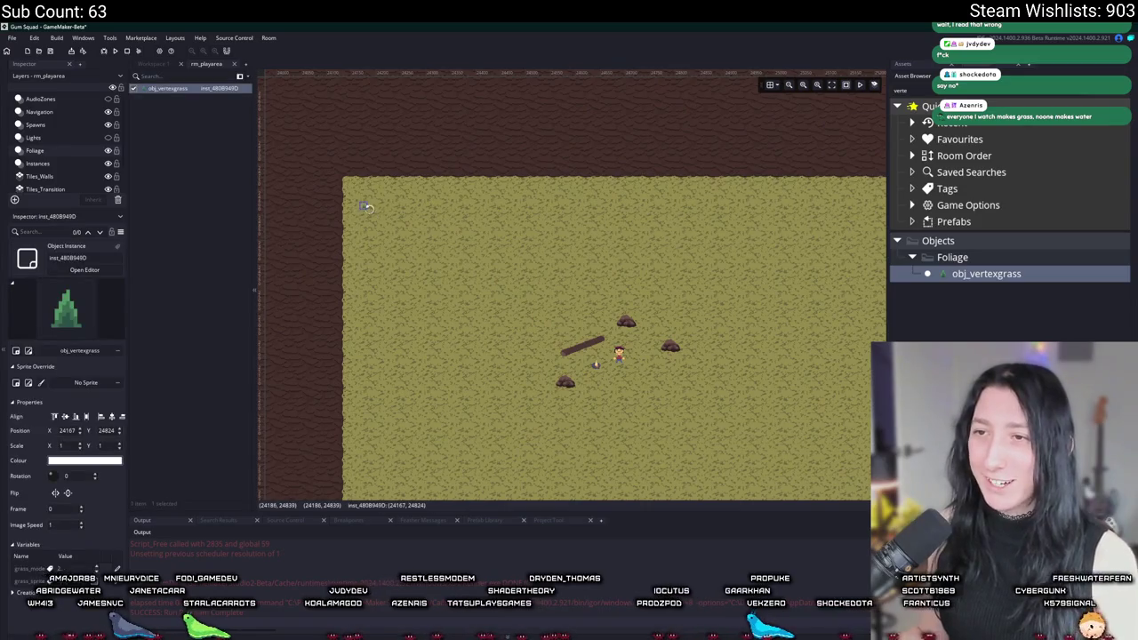
mouse_move(365, 207)
mouse_down()
mouse_move(394, 234)
mouse_move(749, 355)
mouse_move(760, 374)
mouse_up()
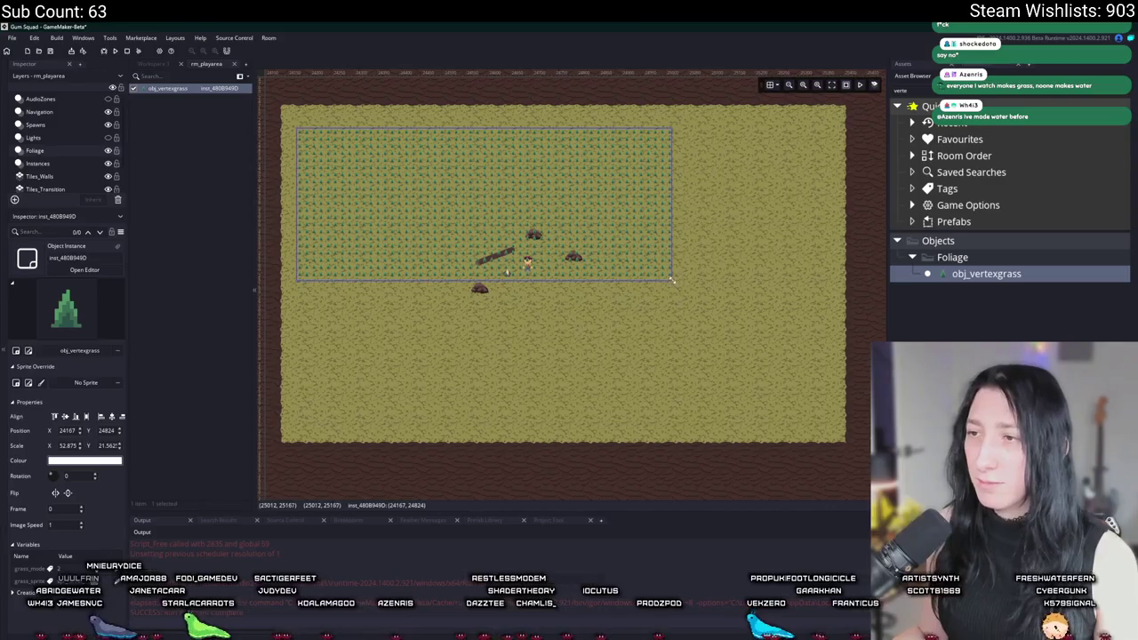
mouse_move(673, 283)
mouse_down()
mouse_move(673, 266)
mouse_move(756, 217)
mouse_move(811, 207)
mouse_up()
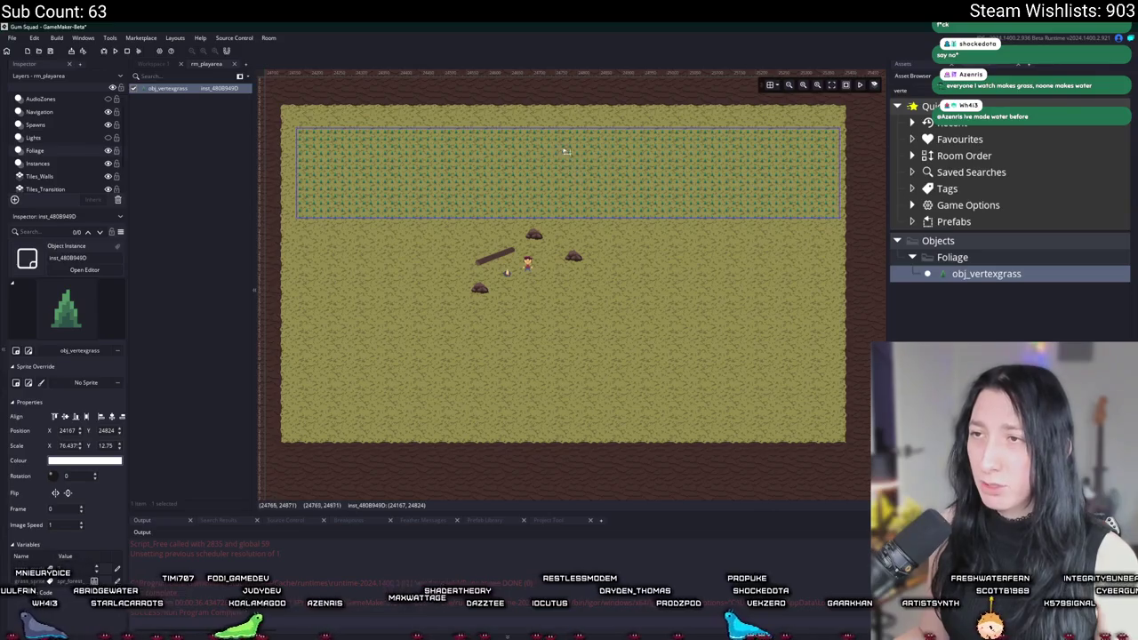
drag(551, 127, 551, 110)
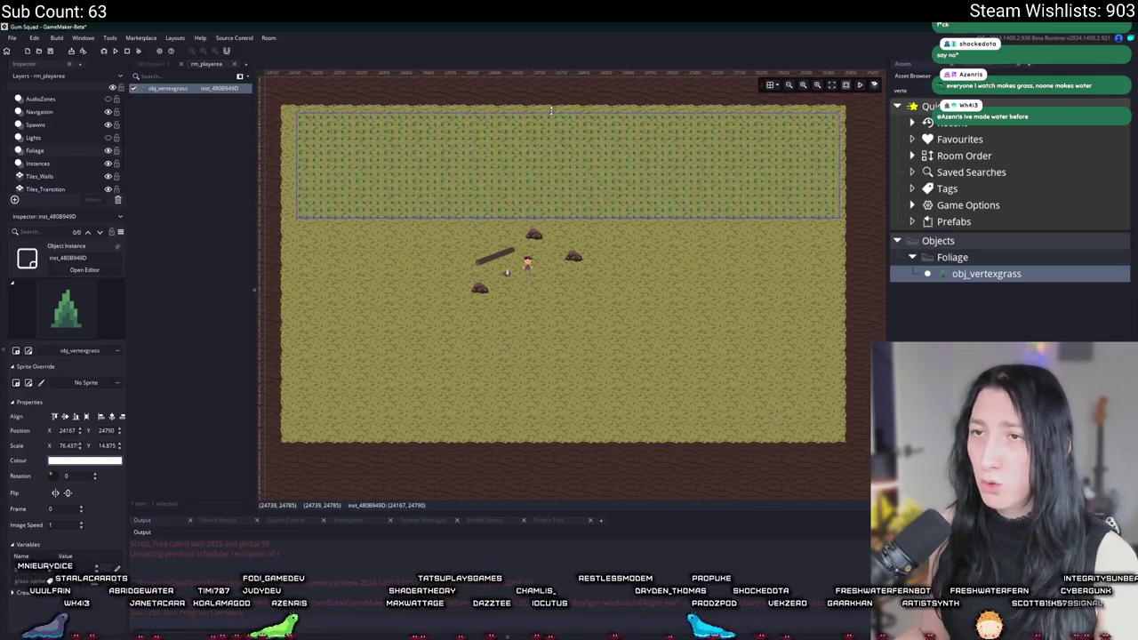
Override the instance's grass_sprite variable with spr_savannah_grass
double_click(768, 185)
click(766, 196)
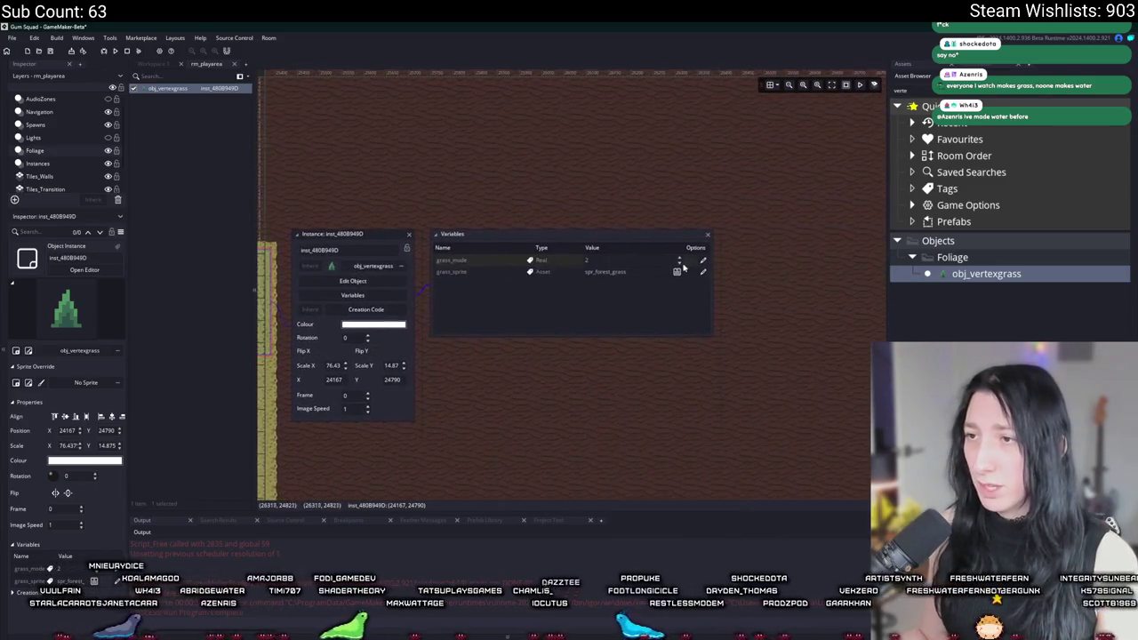
click(704, 274)
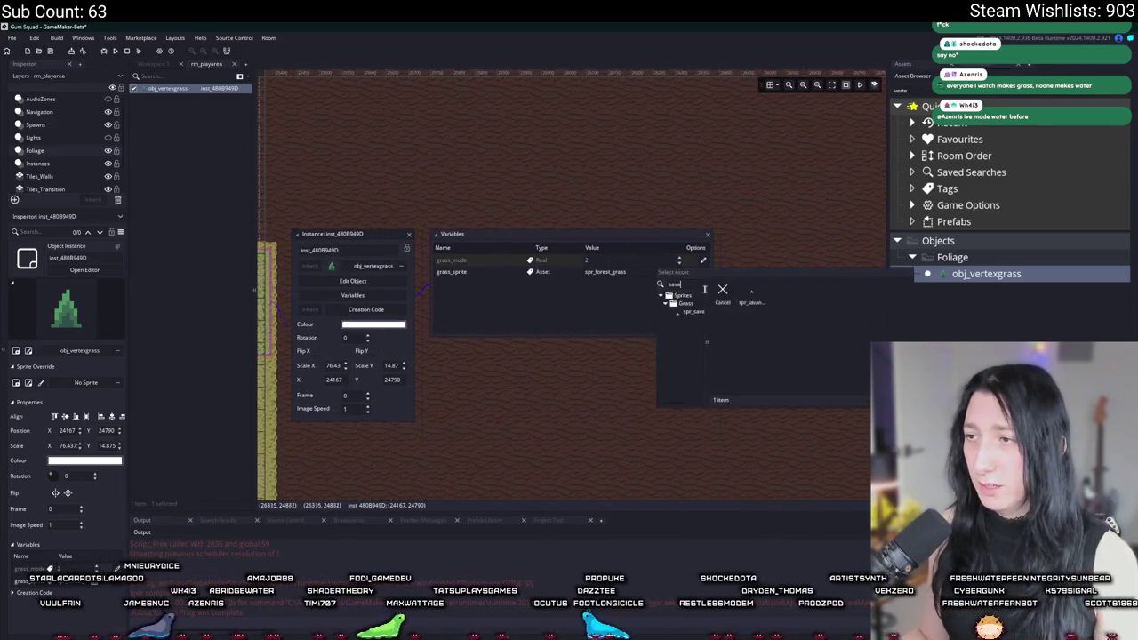
double_click(738, 301)
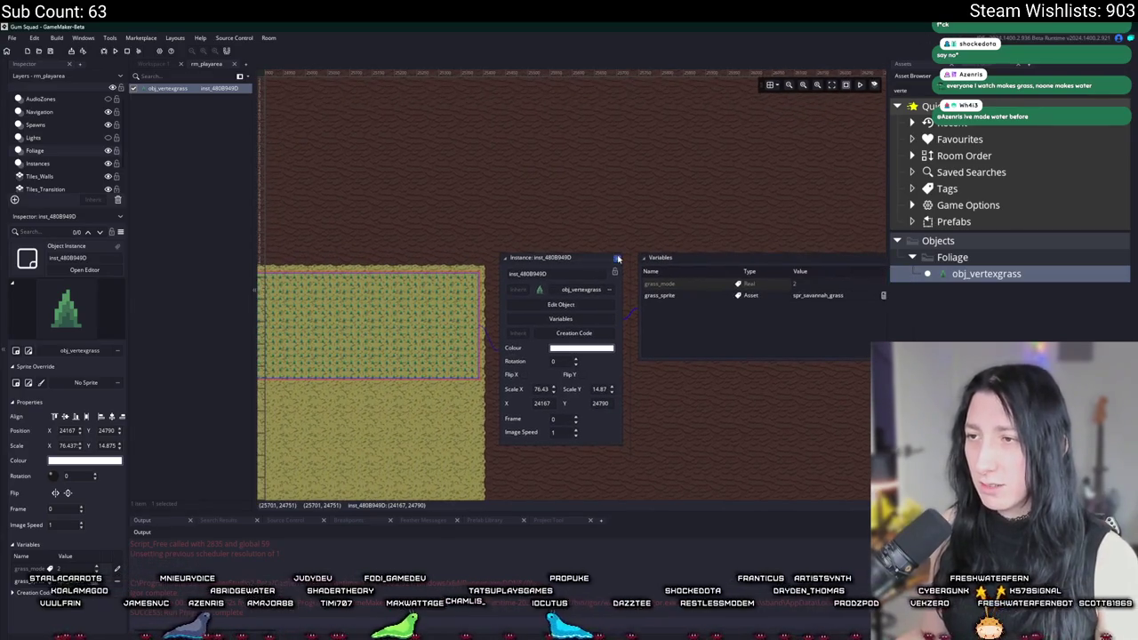
click(618, 258)
scroll(604, 223, down, 3)
Copy and resize grass patches to fill the grass around the dirt clearing
mouse_move(605, 223)
mouse_down()
mouse_move(610, 199)
mouse_move(600, 402)
mouse_move(574, 274)
mouse_move(528, 263)
mouse_move(526, 280)
mouse_up()
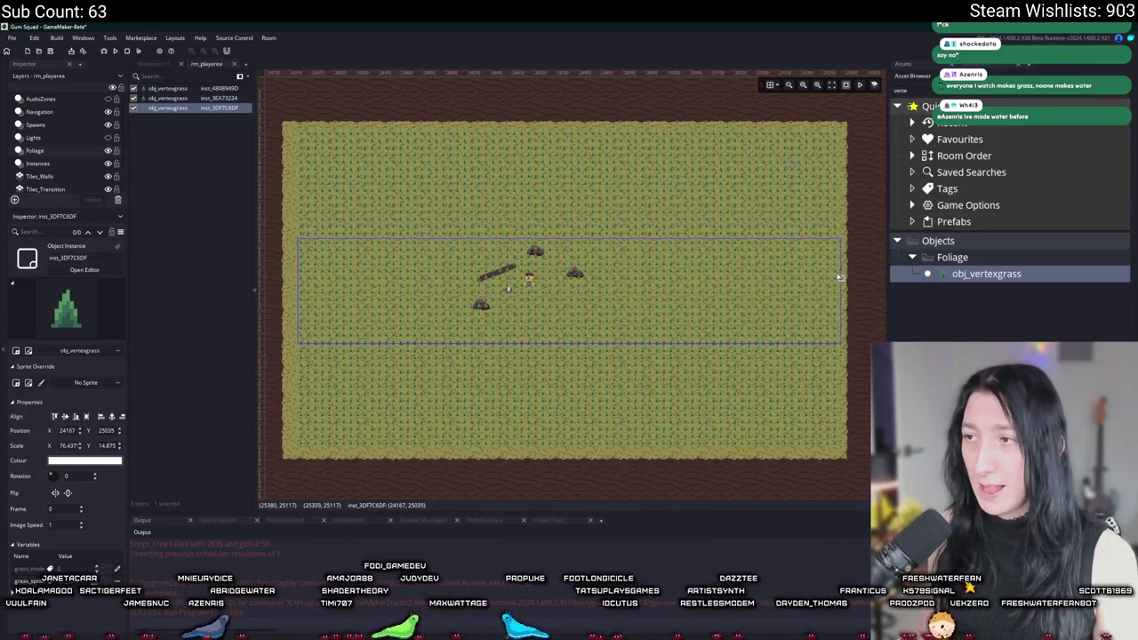
drag(843, 278, 480, 283)
mouse_move(413, 293)
mouse_down()
mouse_move(683, 270)
mouse_move(765, 285)
mouse_move(845, 267)
mouse_up()
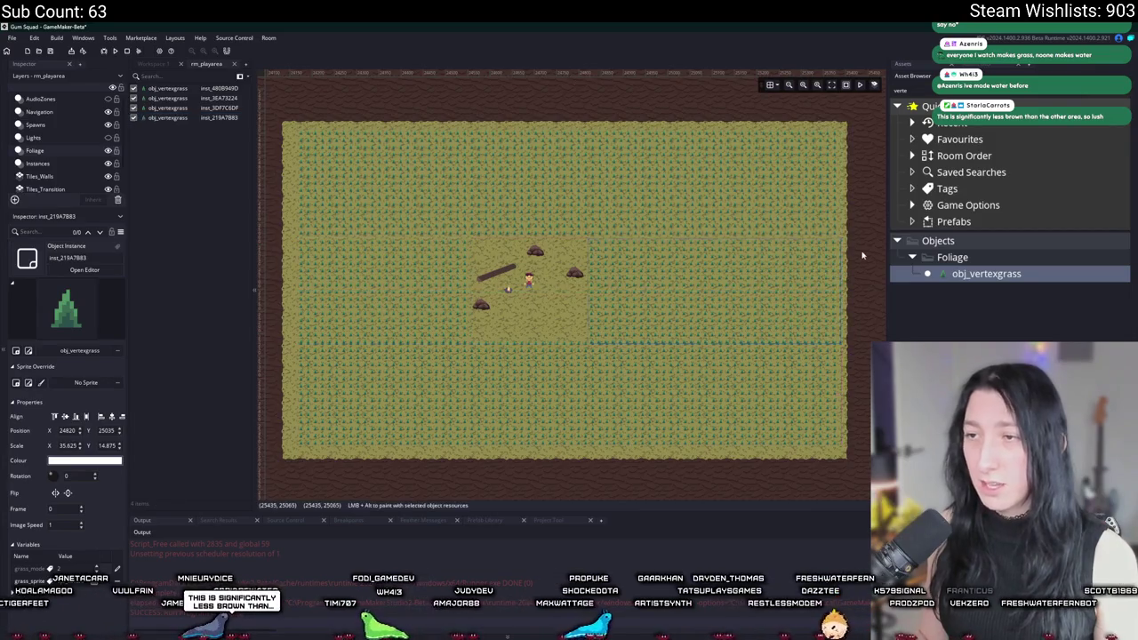
scroll(798, 264, down, 1)
scroll(593, 276, up, 2)
click(432, 241)
click(448, 191)
click(453, 217)
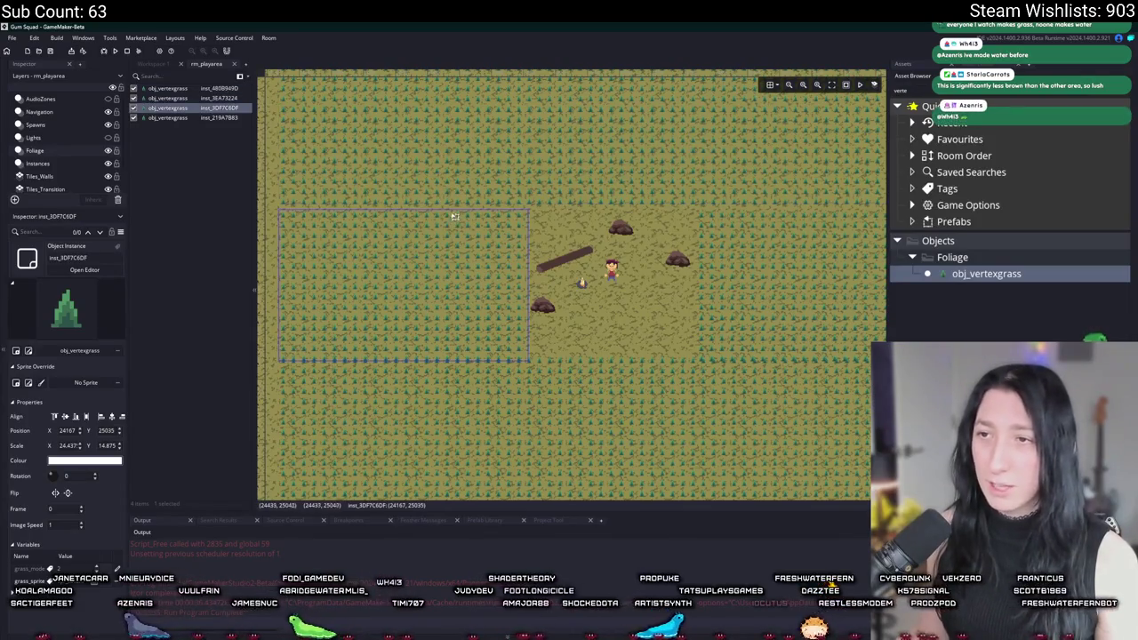
click(634, 259)
Recenter the room and open obj_vertexgrass's Create event code
drag(634, 259, 587, 282)
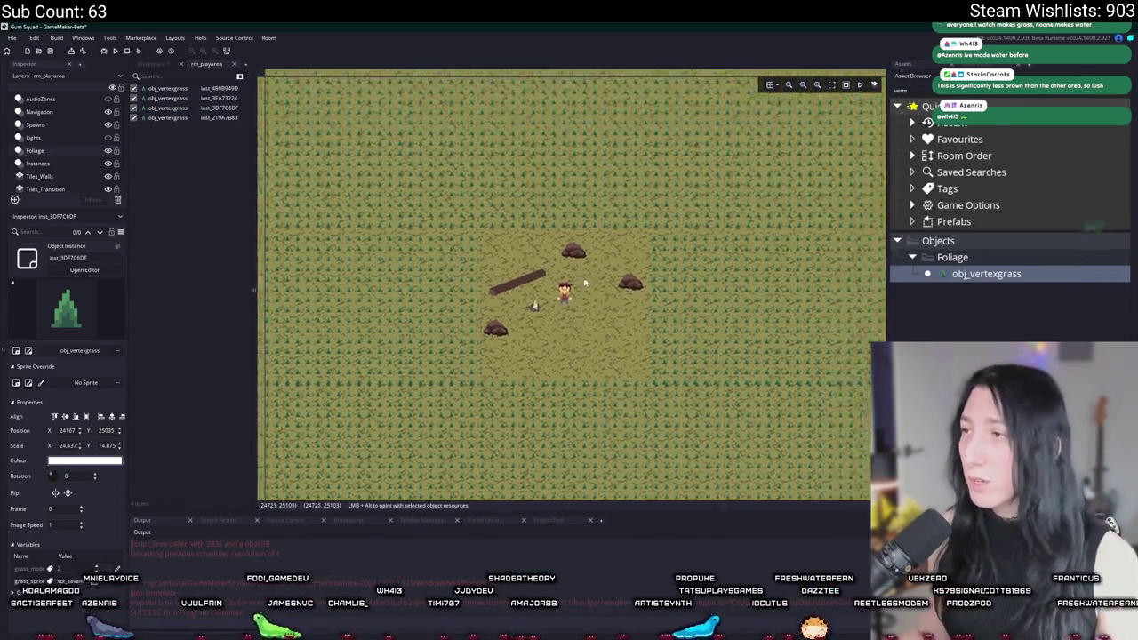
scroll(587, 282, down, 2)
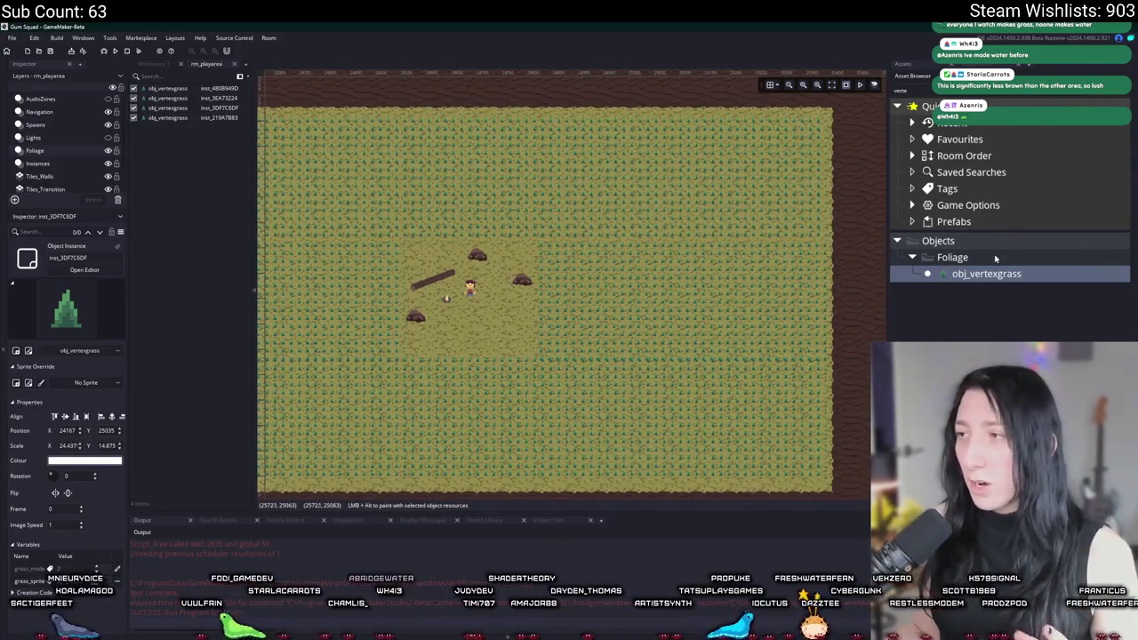
double_click(987, 274)
click(508, 311)
Maximize the Create code and search it for 'grass_', then 'sprite'
click(749, 175)
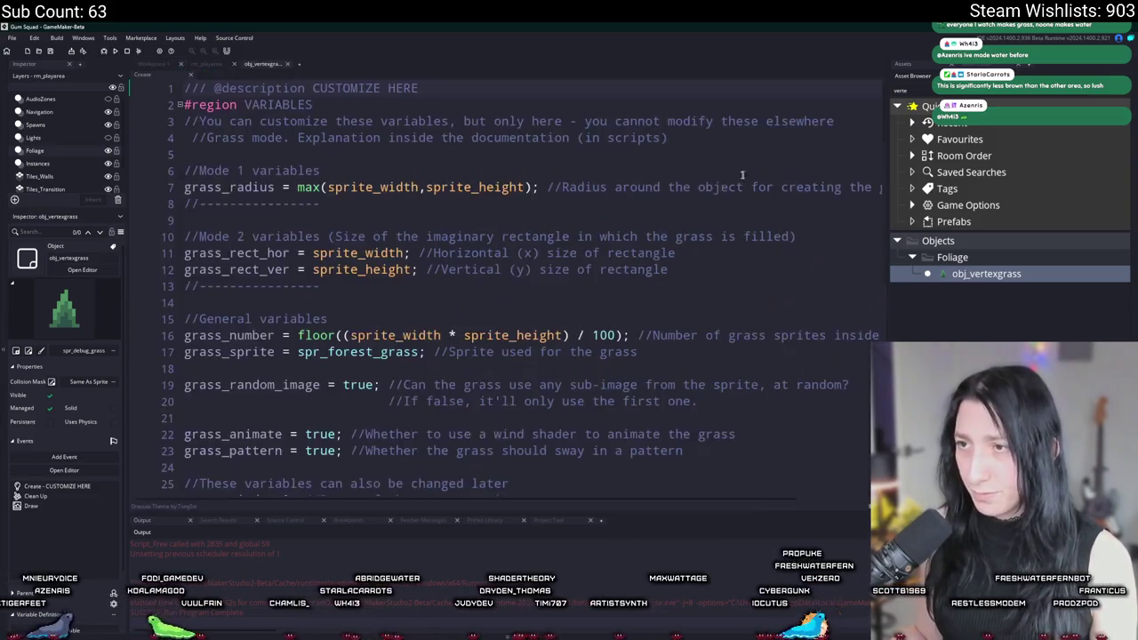
key(ctrl+f)
text(grass_)
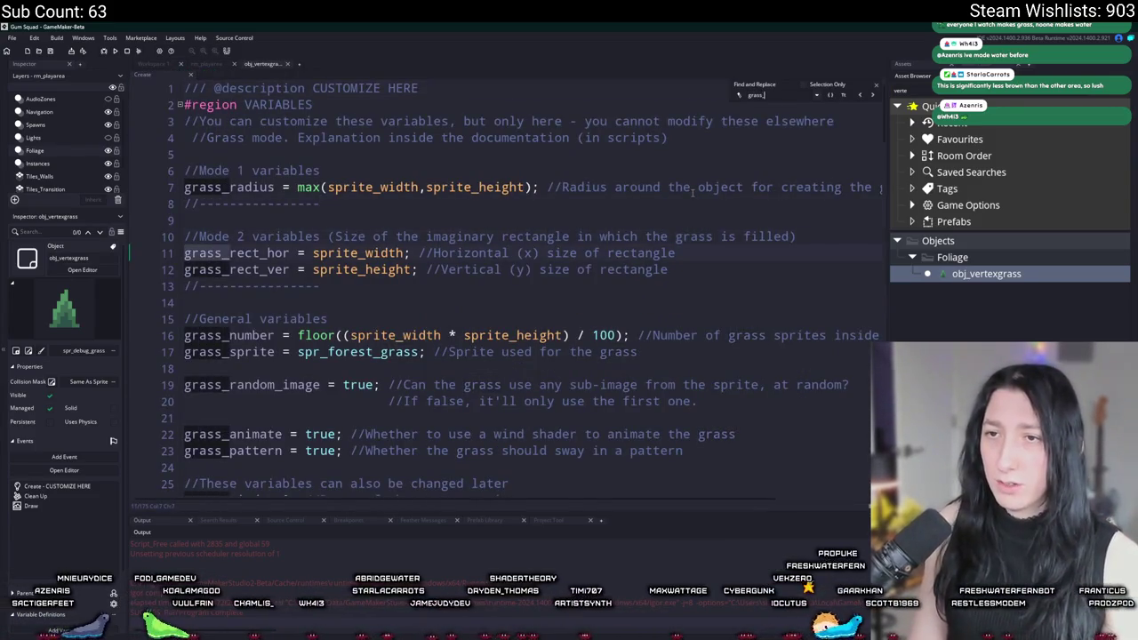
key(ctrl+a)
text(sprite)
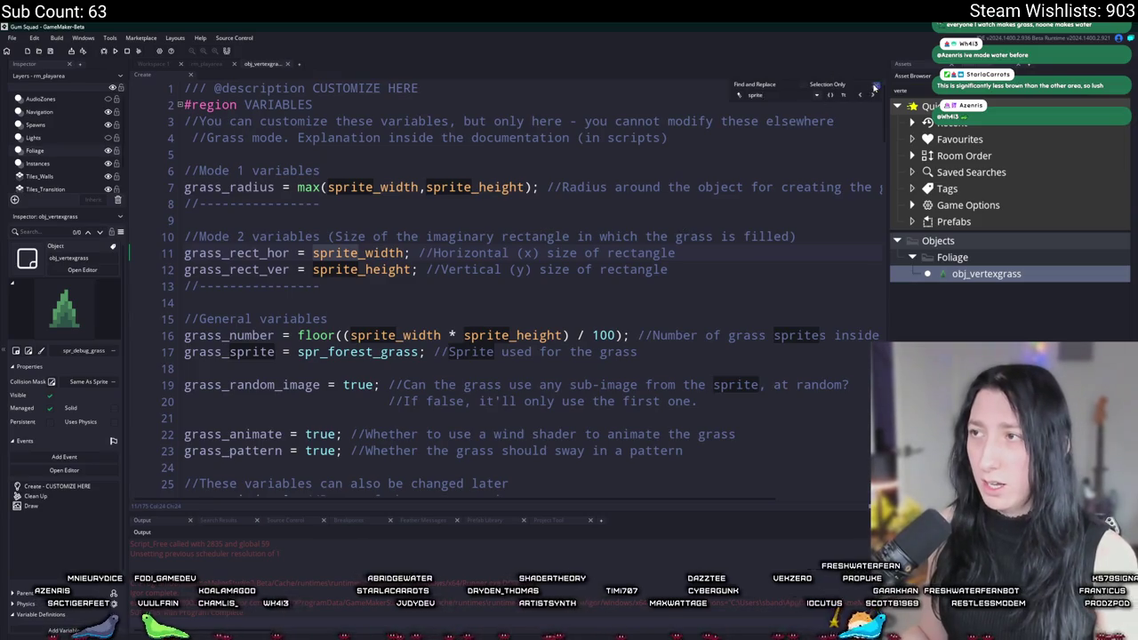
Add 'sprite_index = grass_sprite;' on a new line below the header comments
click(391, 154)
key(Return)
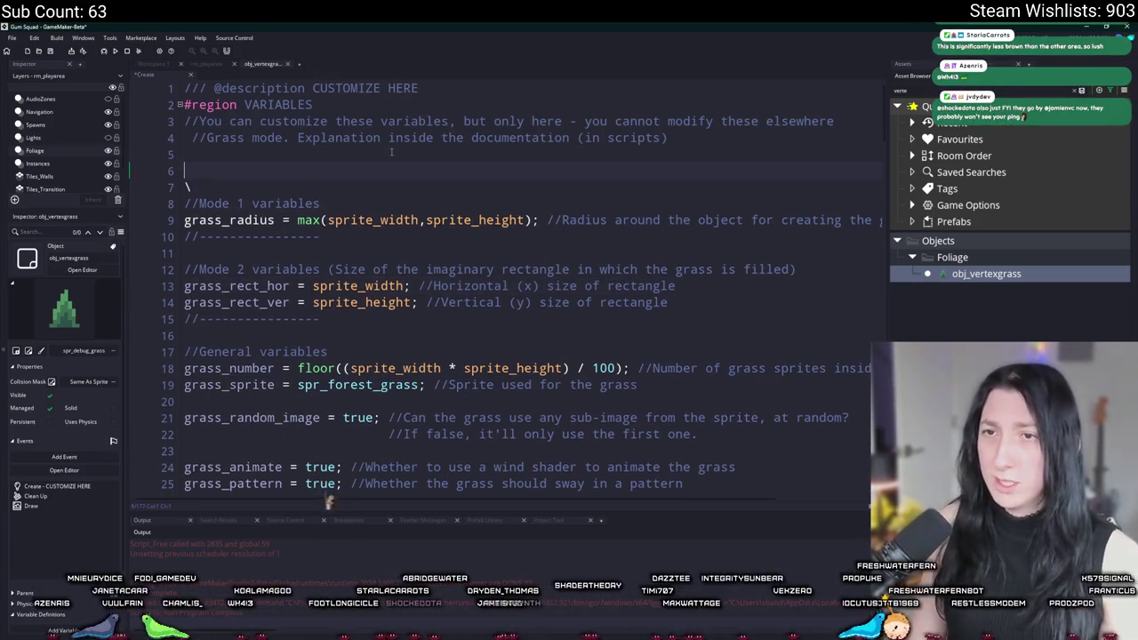
key(Return)
key(Up)
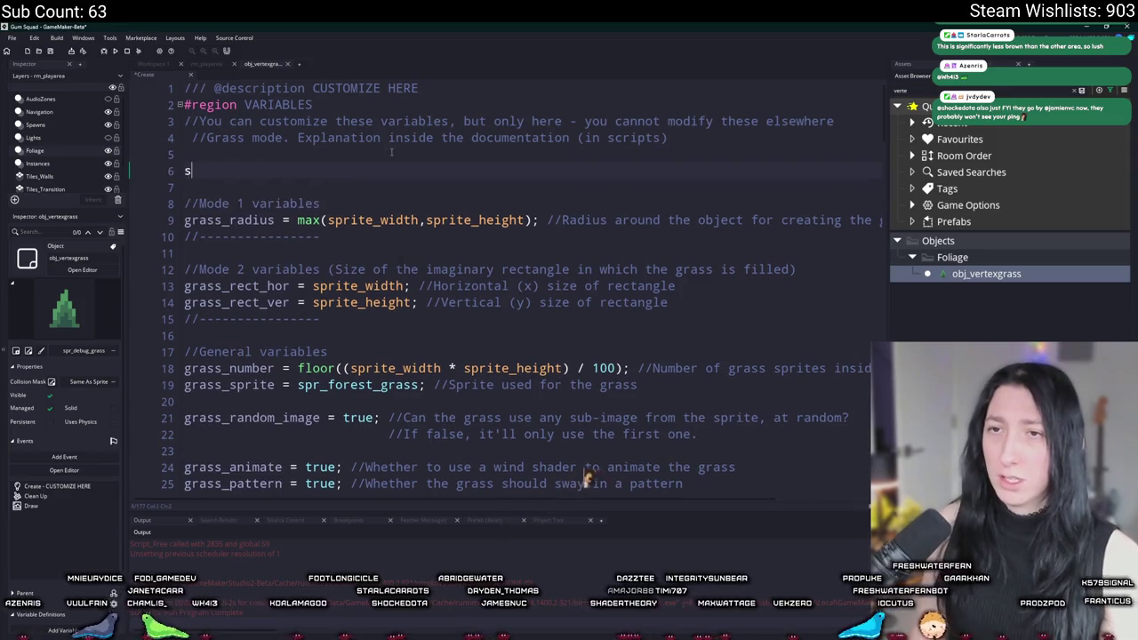
text(sprite_index = sg)
key(BackSpace)
key(BackSpace)
text(gars)
key(BackSpace)
key(BackSpace)
key(BackSpace)
text(ras_)
key(BackSpace)
text(s_sprite;)
Scroll through the rest of the Create code and close its tab
scroll(440, 338, down, 1)
scroll(440, 338, down, 20)
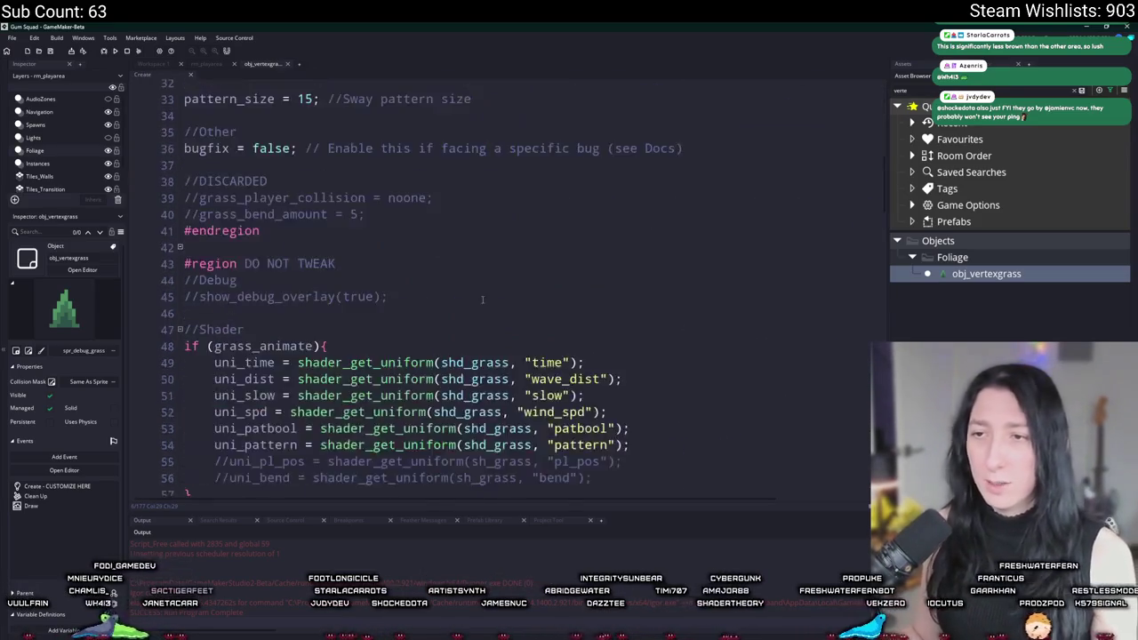
scroll(468, 259, down, 15)
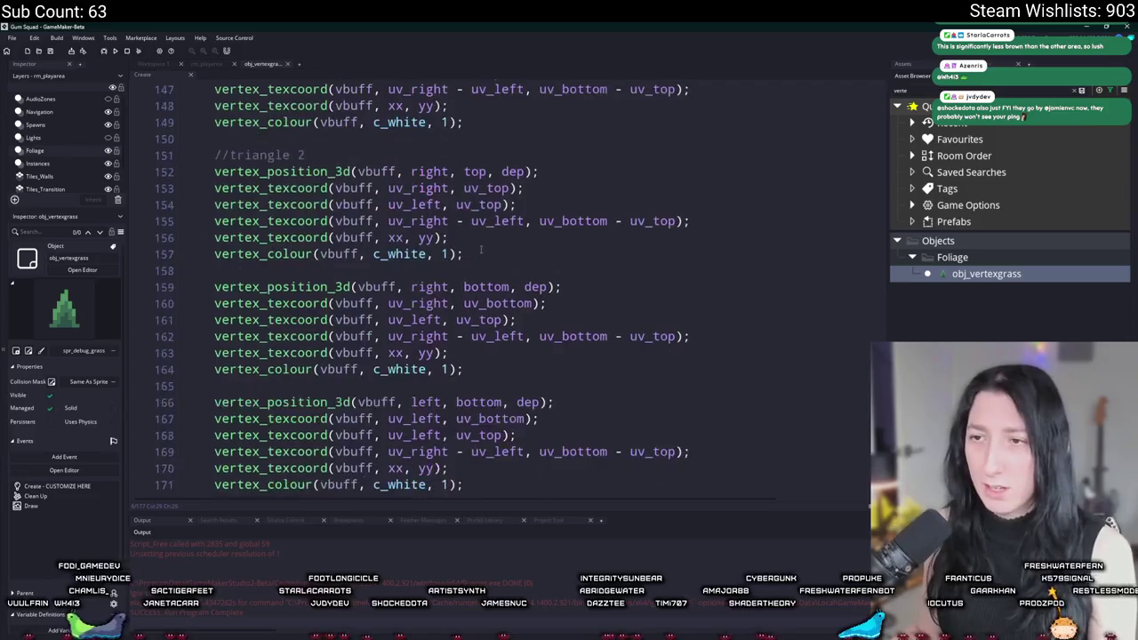
middle_click(266, 62)
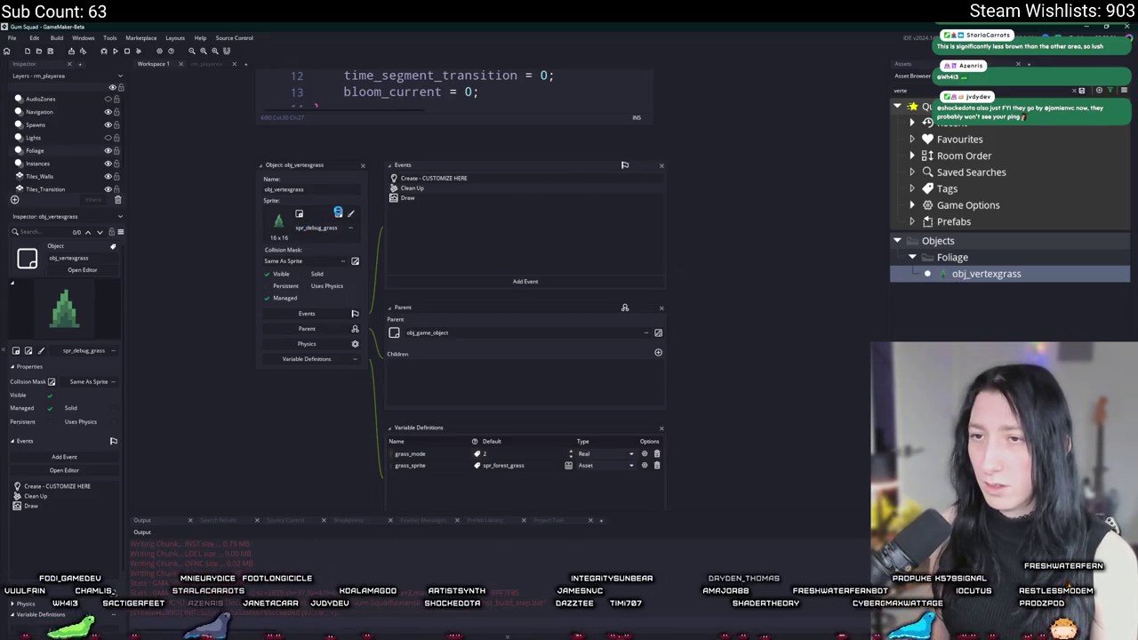
Inspect the spr_debug_grass sprite and its texture settings
click(336, 213)
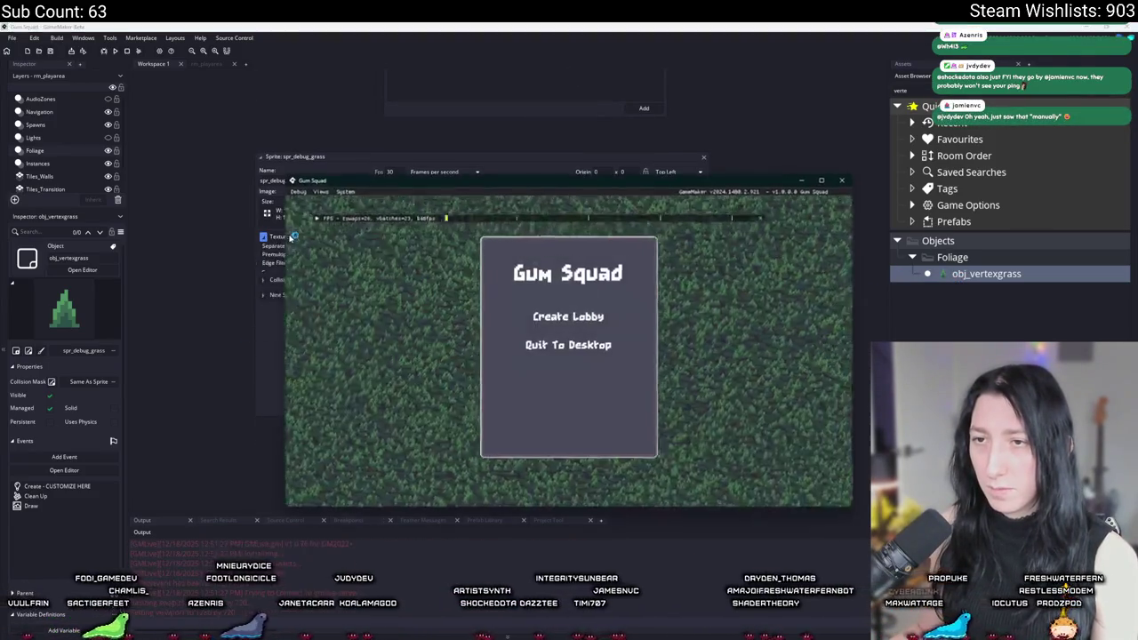
click(278, 237)
click(285, 236)
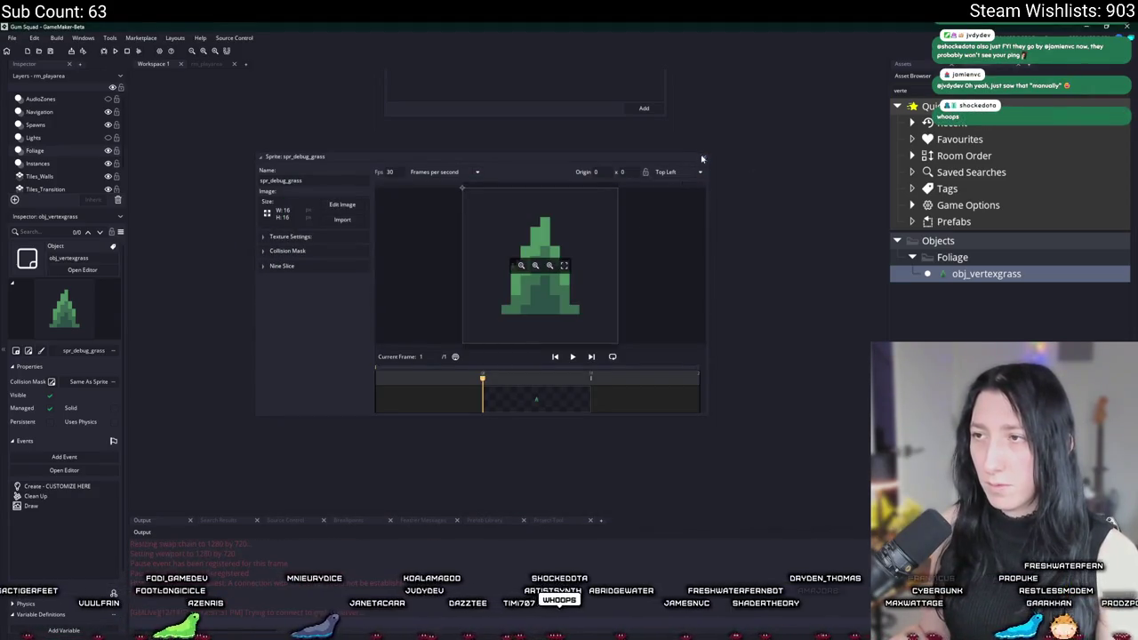
Maximize the running game to check the grass, then return to GameMaker
key(alt+Tab)
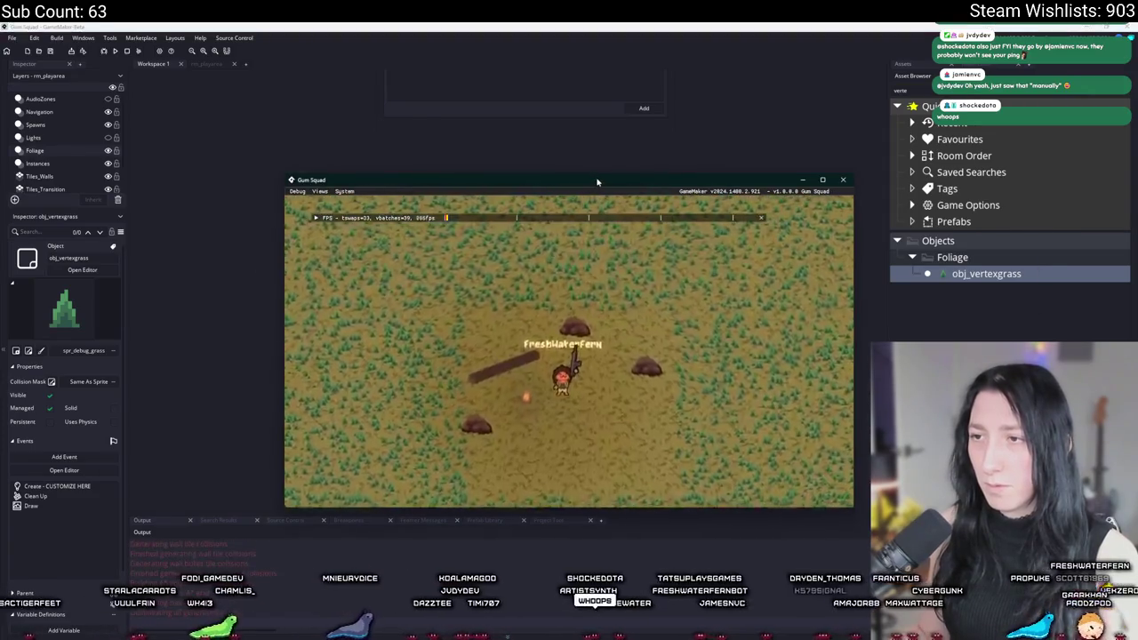
double_click(597, 181)
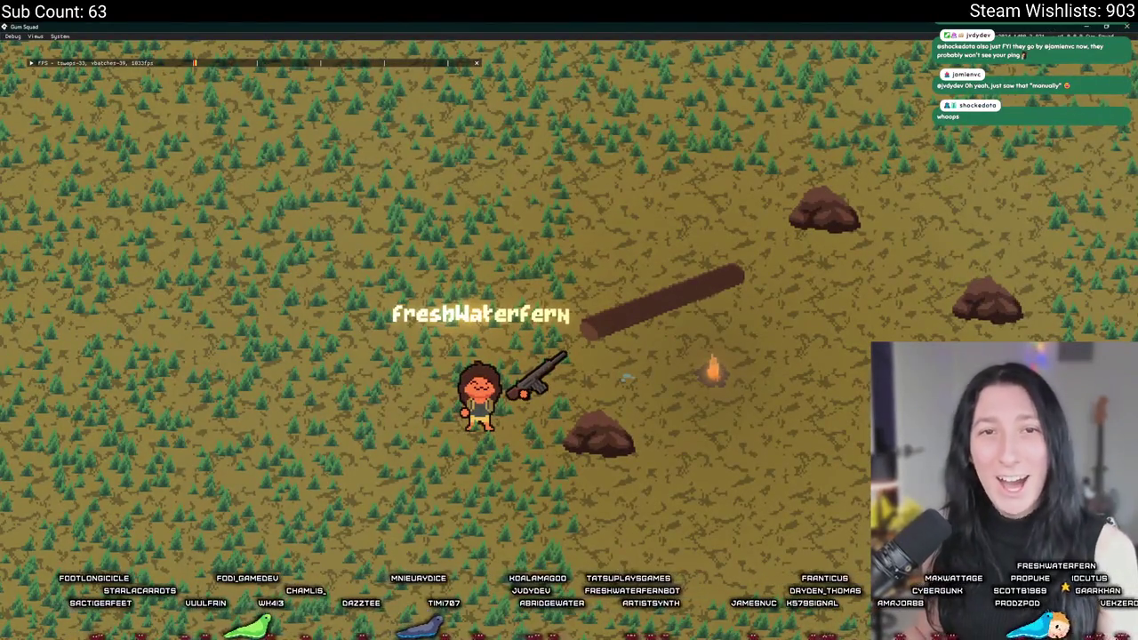
key(alt+Tab)
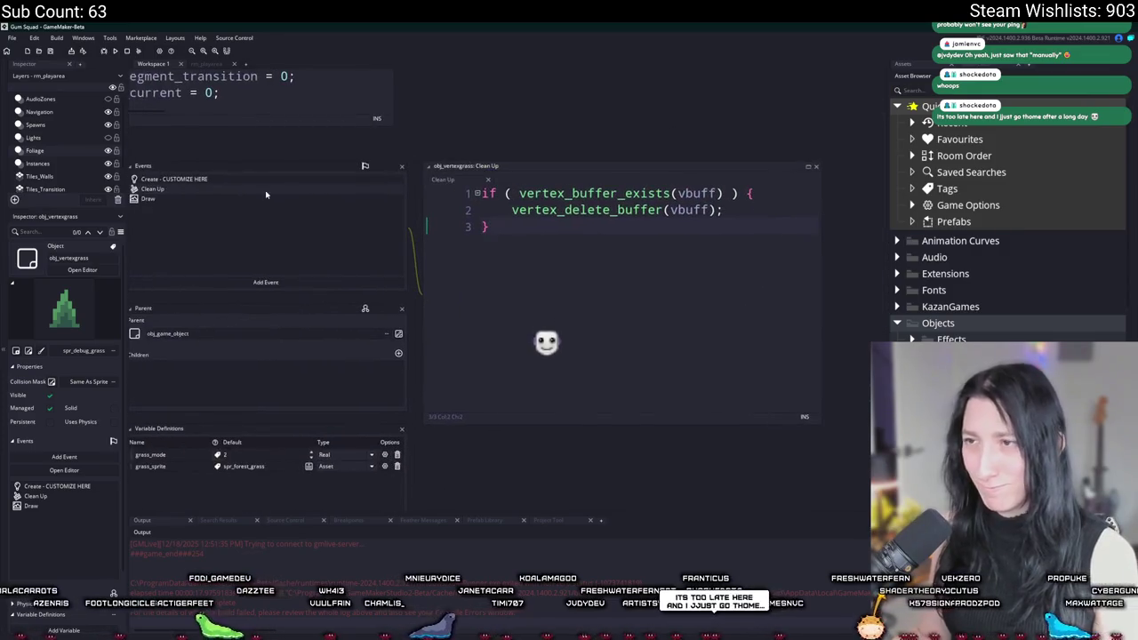
Look over obj_vertexgrass's Clean Up and Draw event code
click(242, 196)
click(242, 191)
click(242, 198)
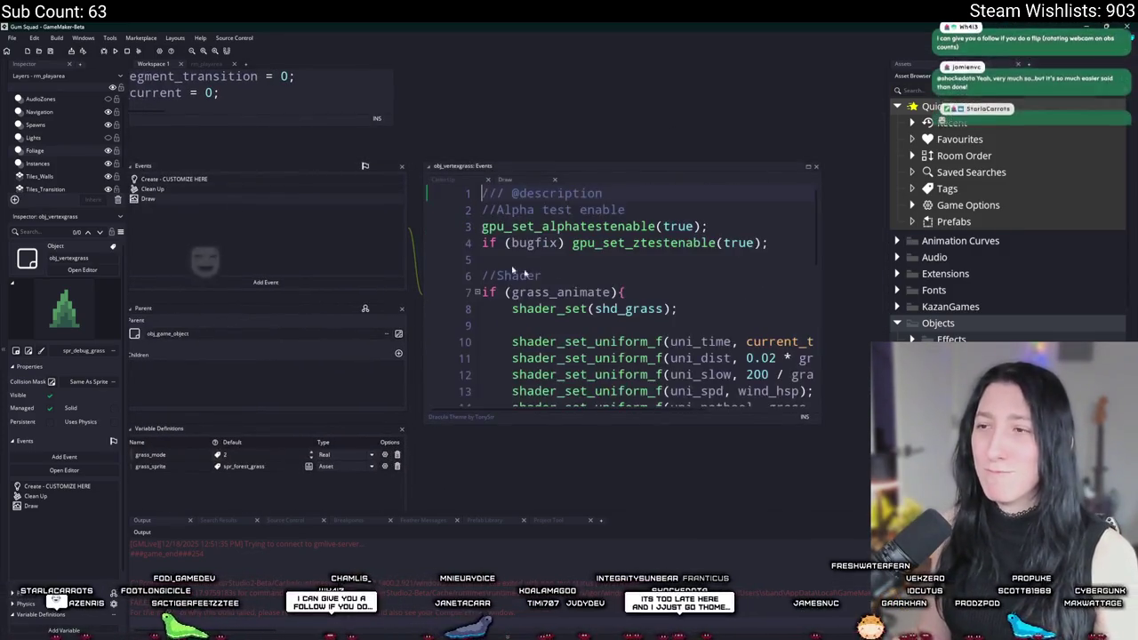
scroll(650, 243, down, 5)
scroll(650, 243, down, 4)
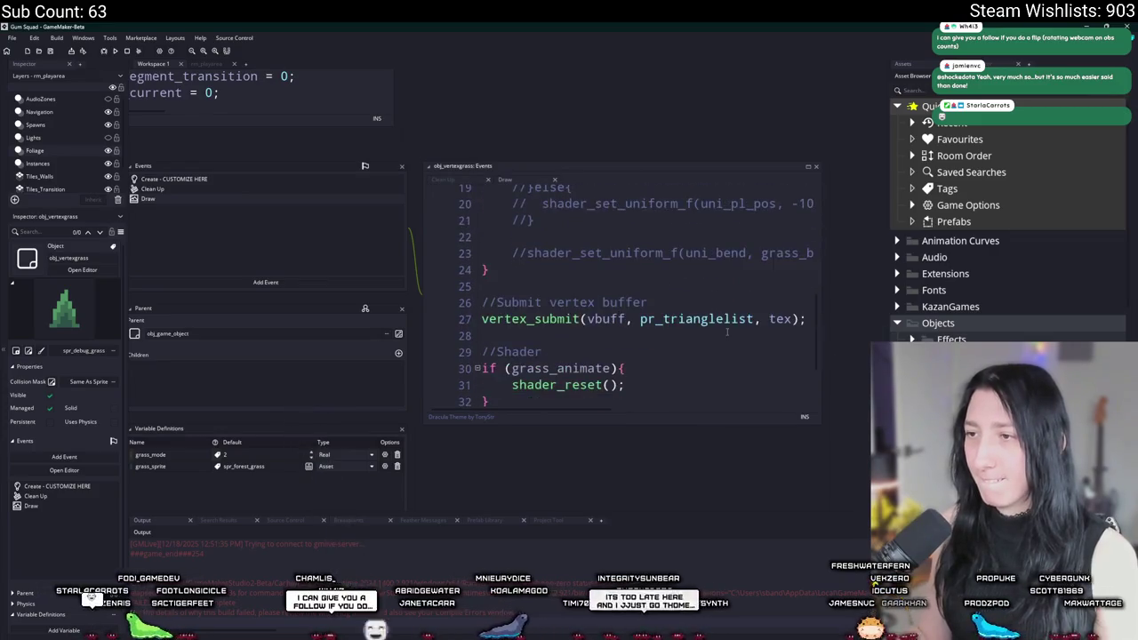
Delete the 'grass_sprite = spr_forest_grass;' line from the maximized Create event code
click(335, 181)
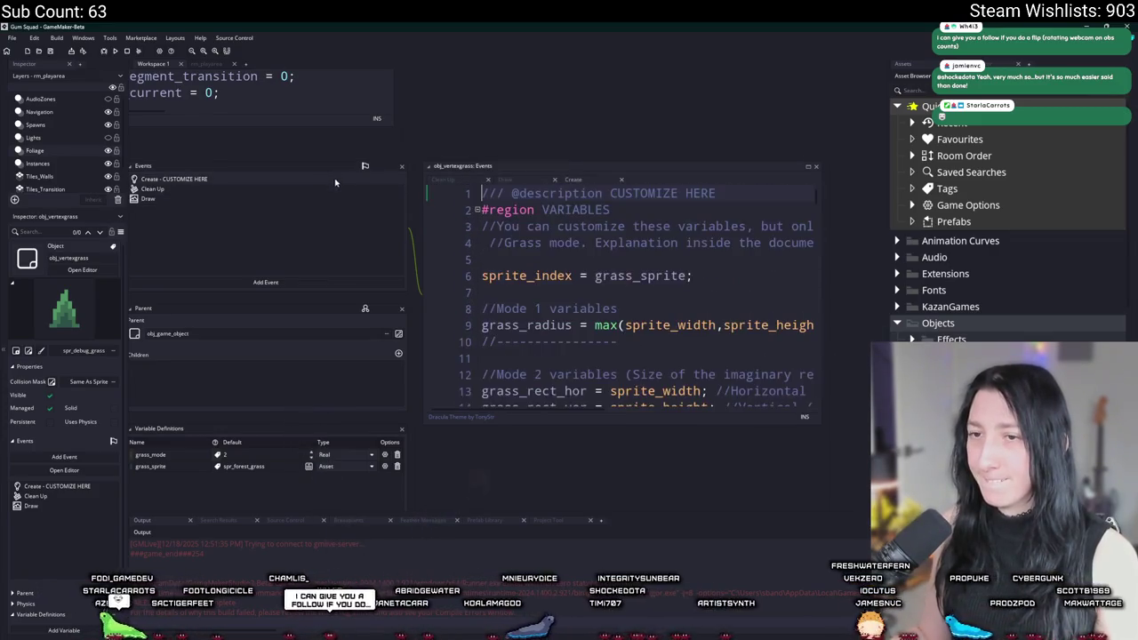
click(808, 169)
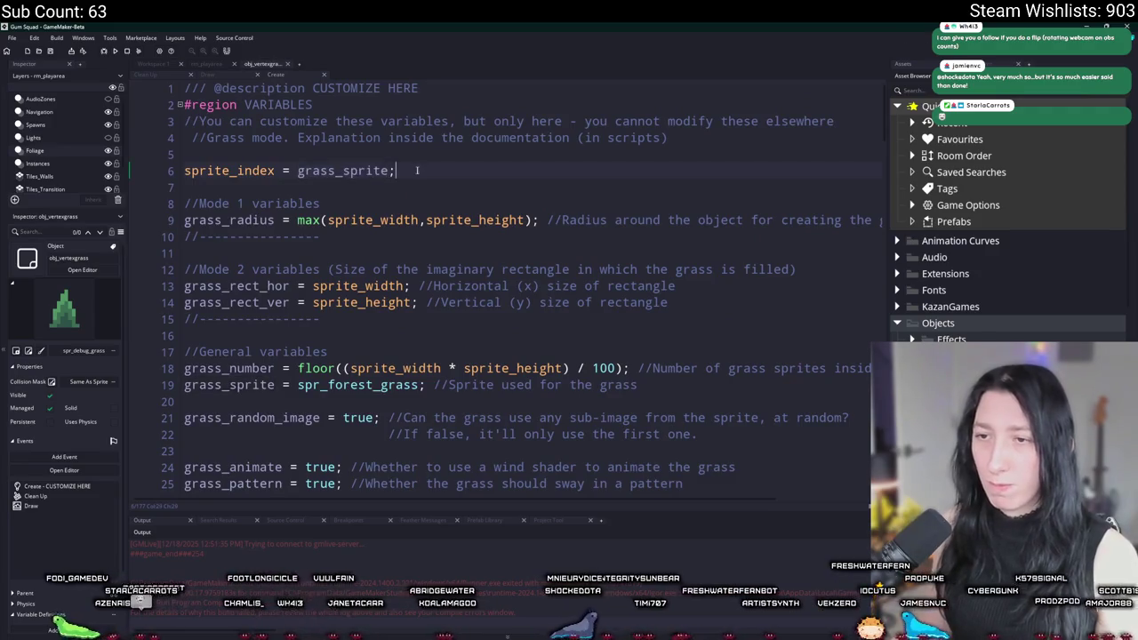
scroll(480, 240, down, 3)
triple_click(397, 242)
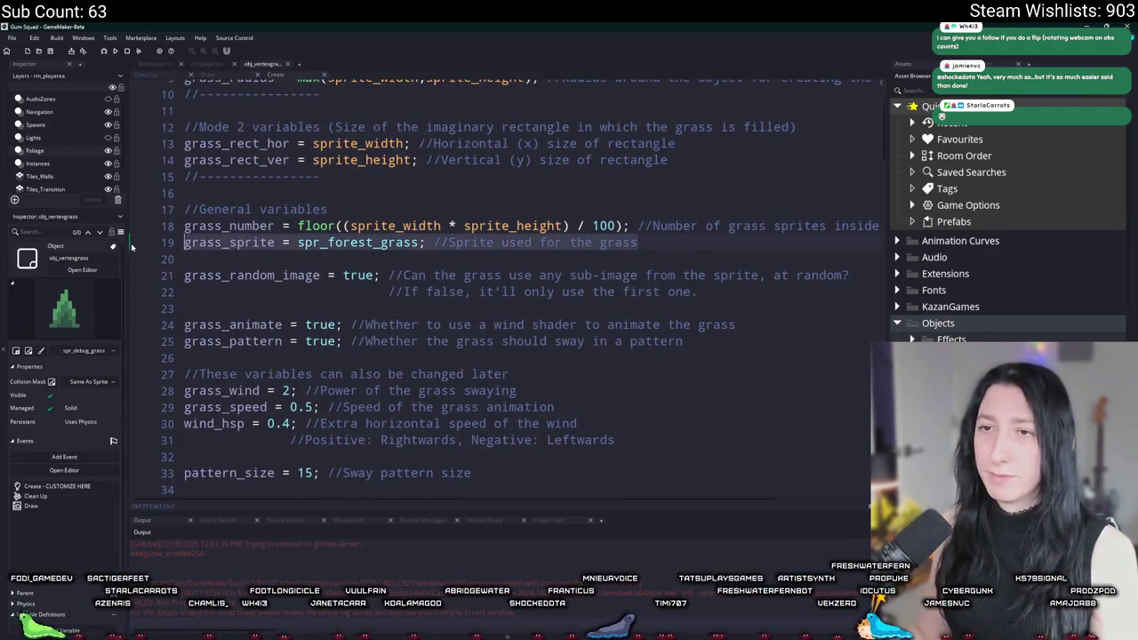
key(BackSpace)
click(390, 173)
scroll(389, 173, up, 3)
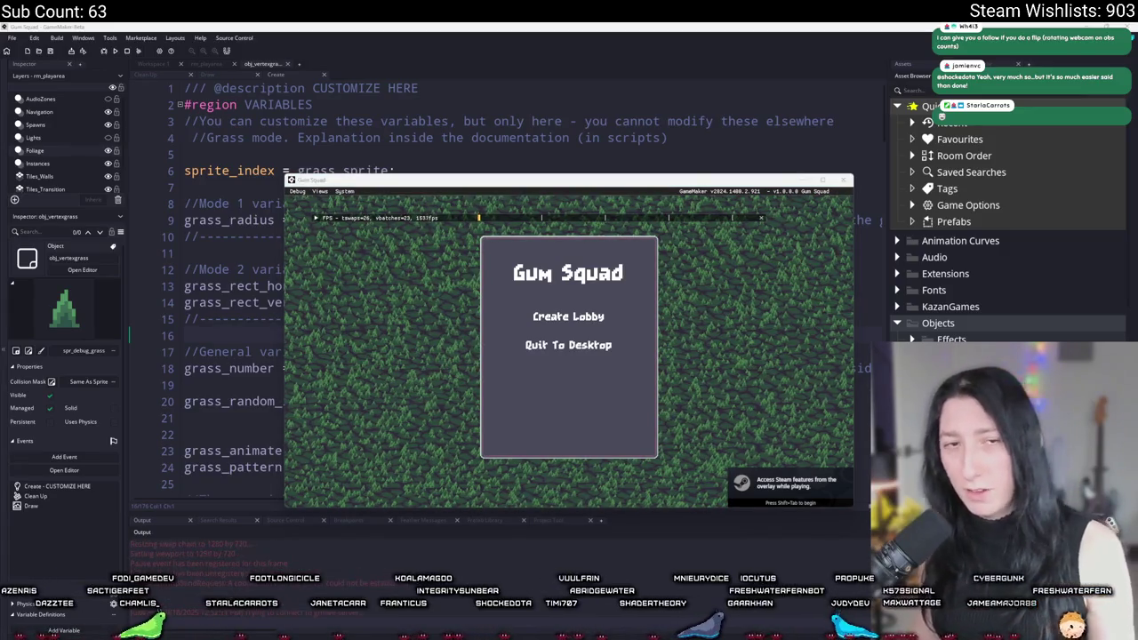
Maximize the Gum Squad game window, then switch to Discord
double_click(518, 181)
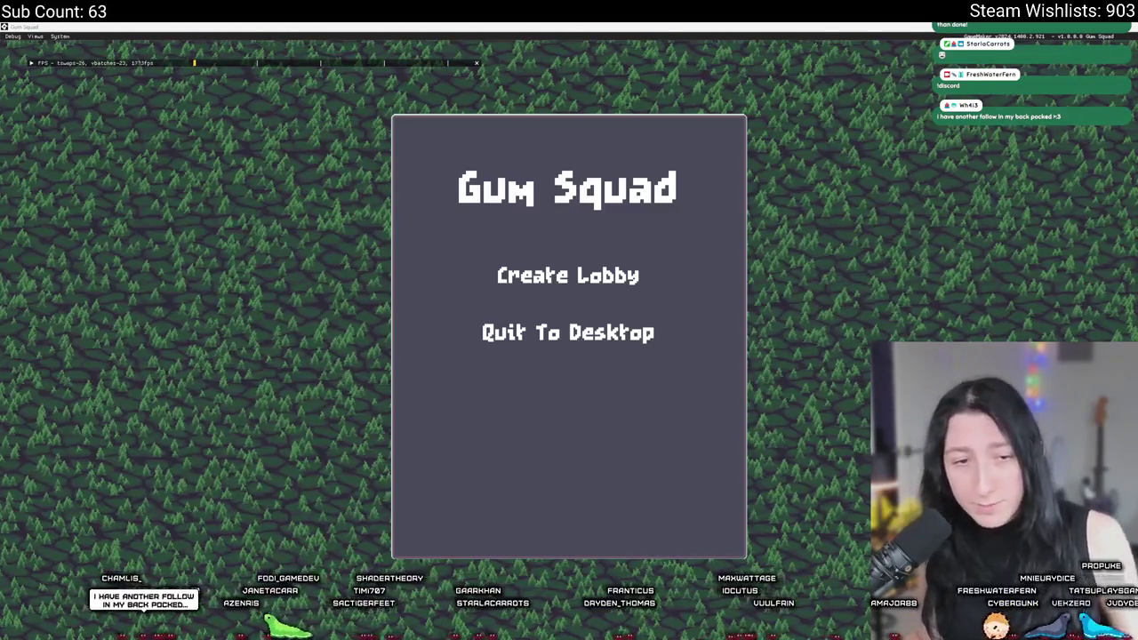
key(alt+Tab)
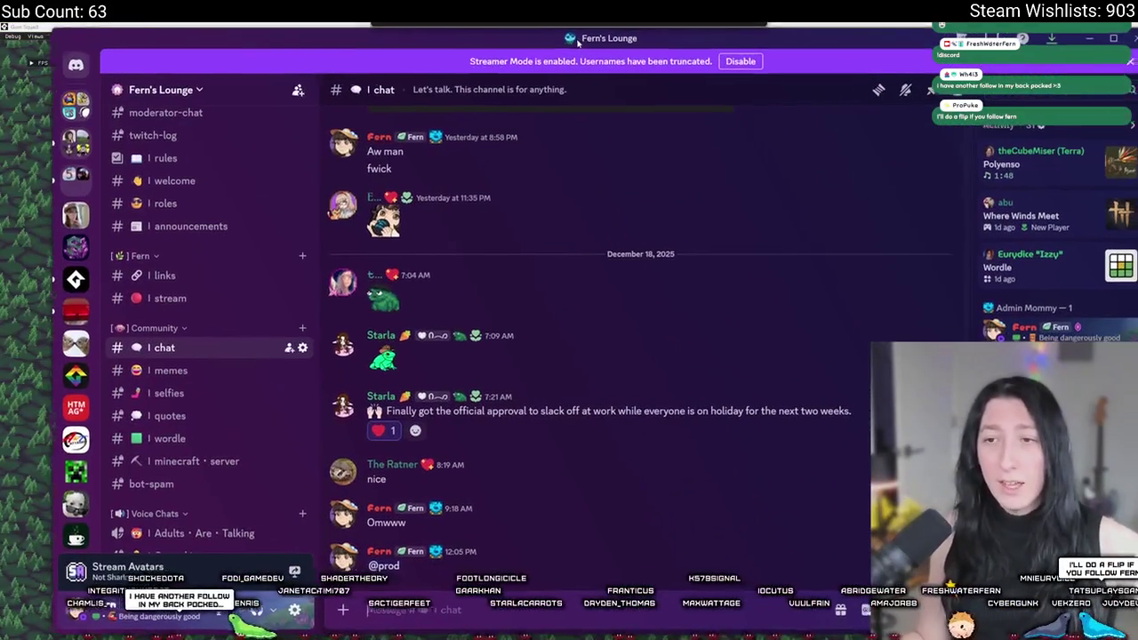
scroll(145, 427, down, 3)
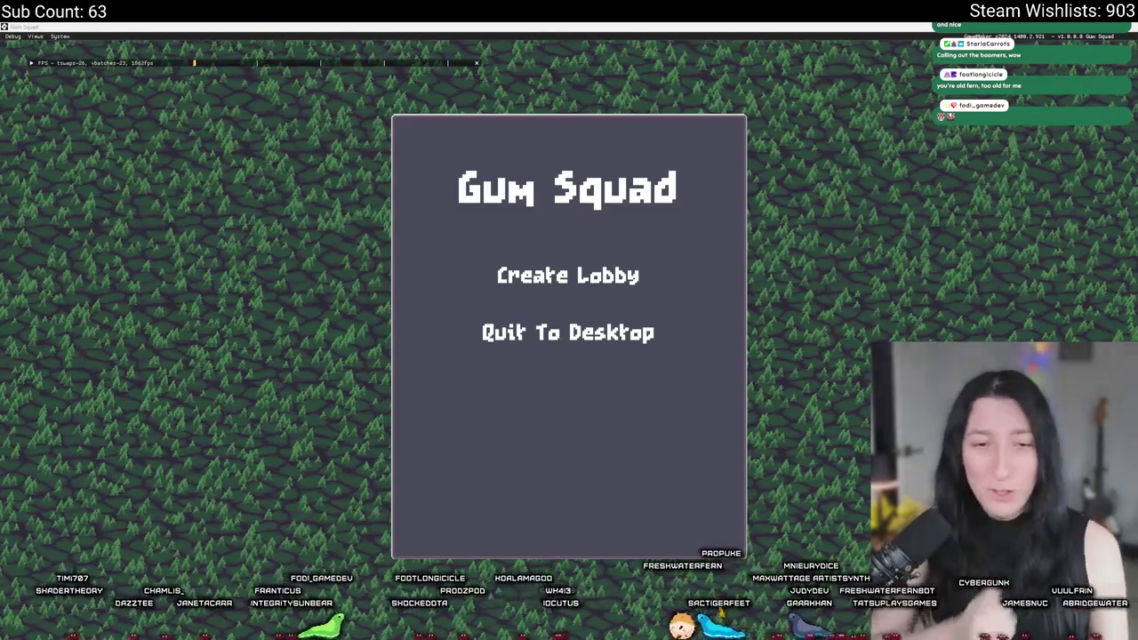
Create a lobby and walk the character with WASD around the field and campfire
click(568, 275)
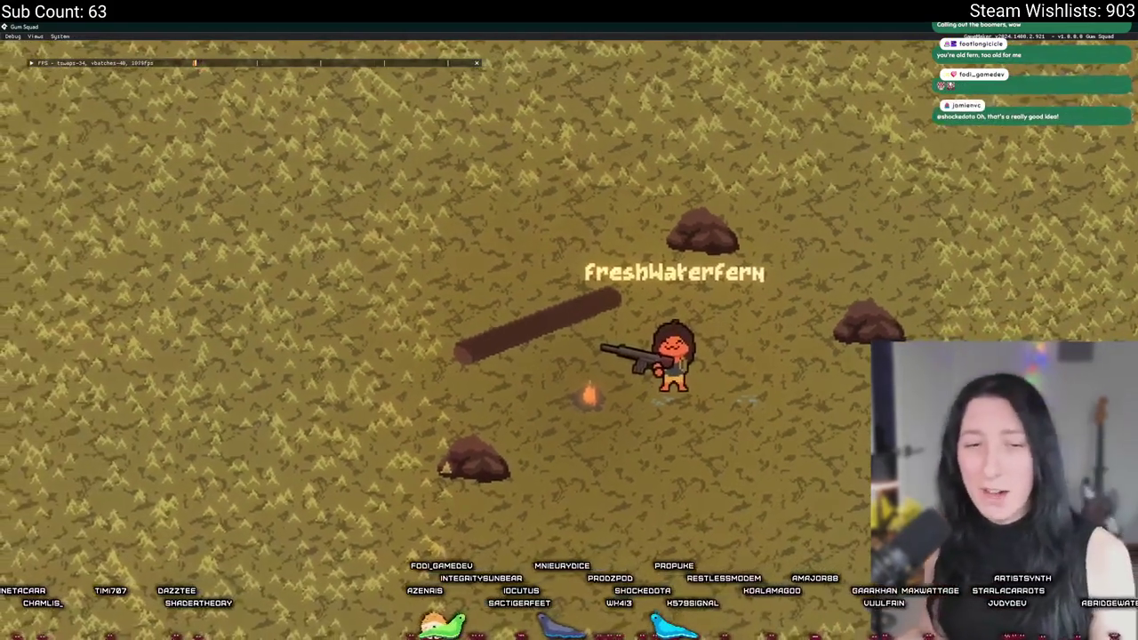
key(s)
key(a)
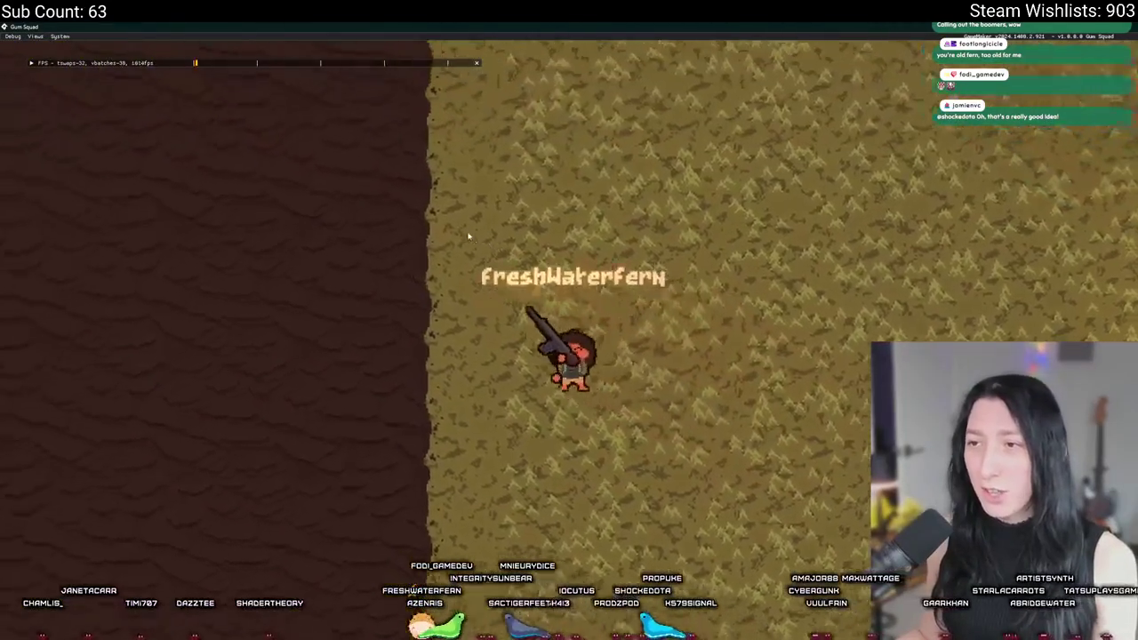
key(d)
key(w)
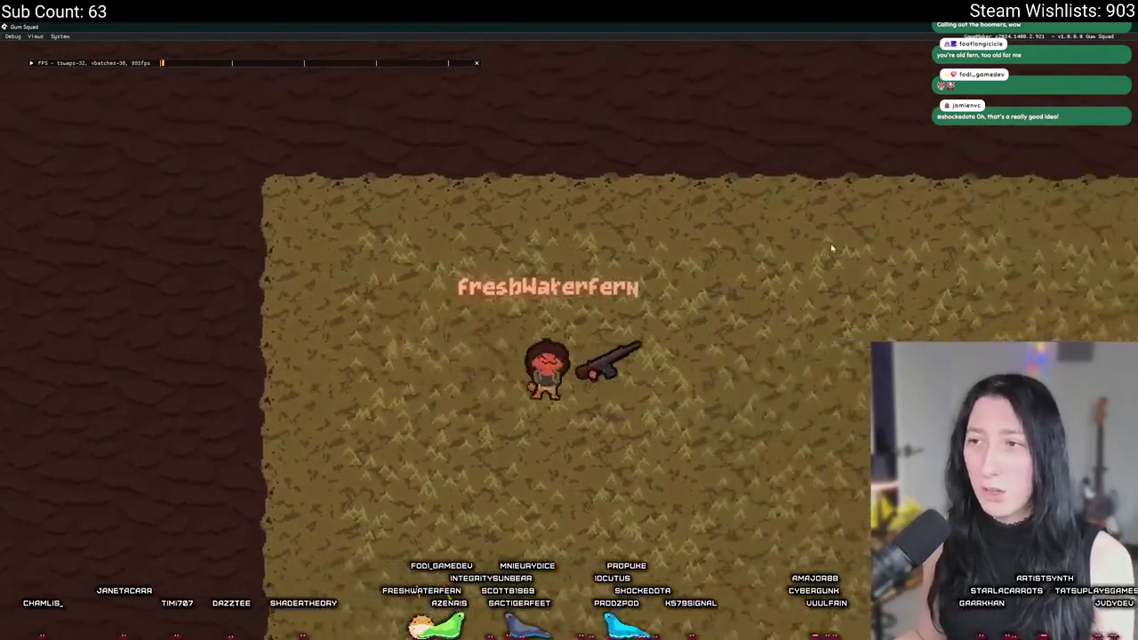
key(d)
key(s)
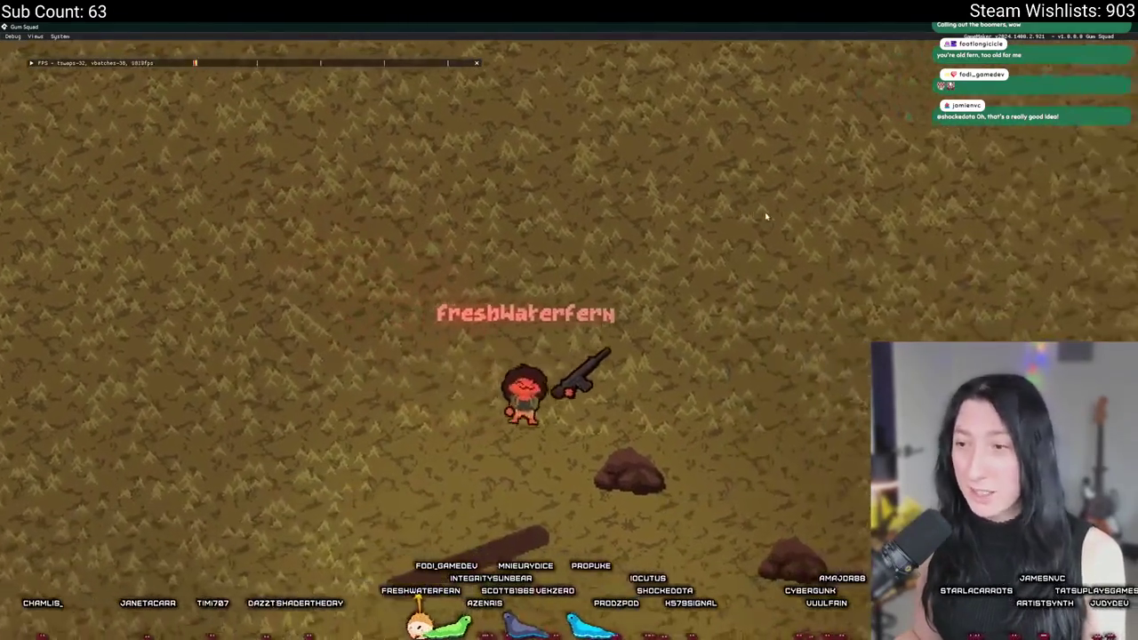
key(s)
key(d)
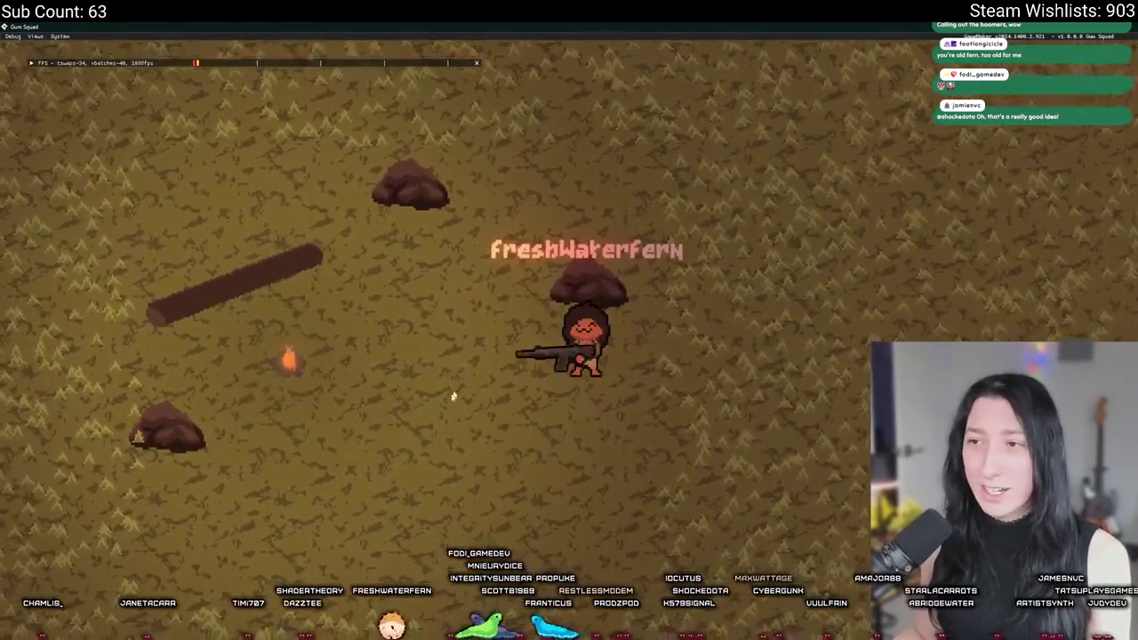
key(w)
key(d)
key(i)
key(i)
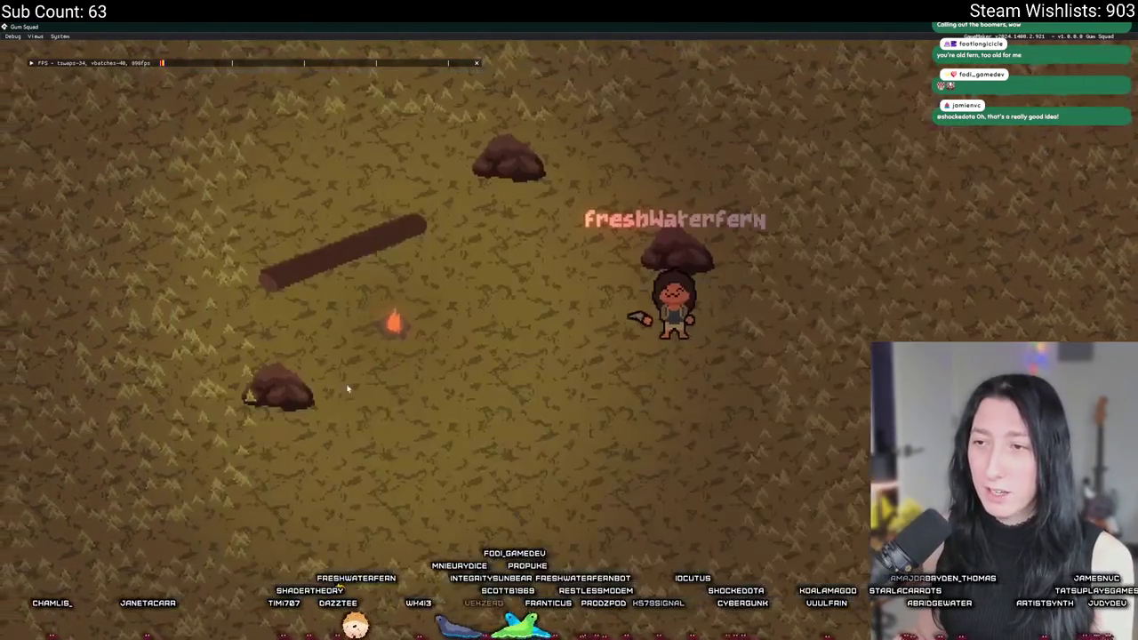
key(a)
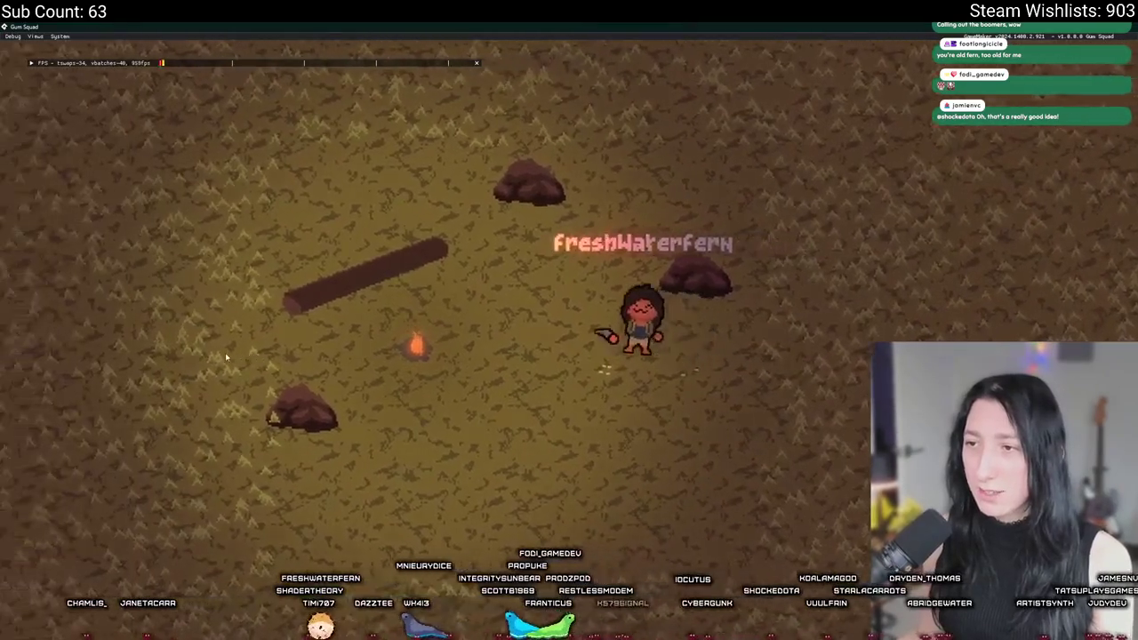
key(w)
key(s)
key(w)
key(d)
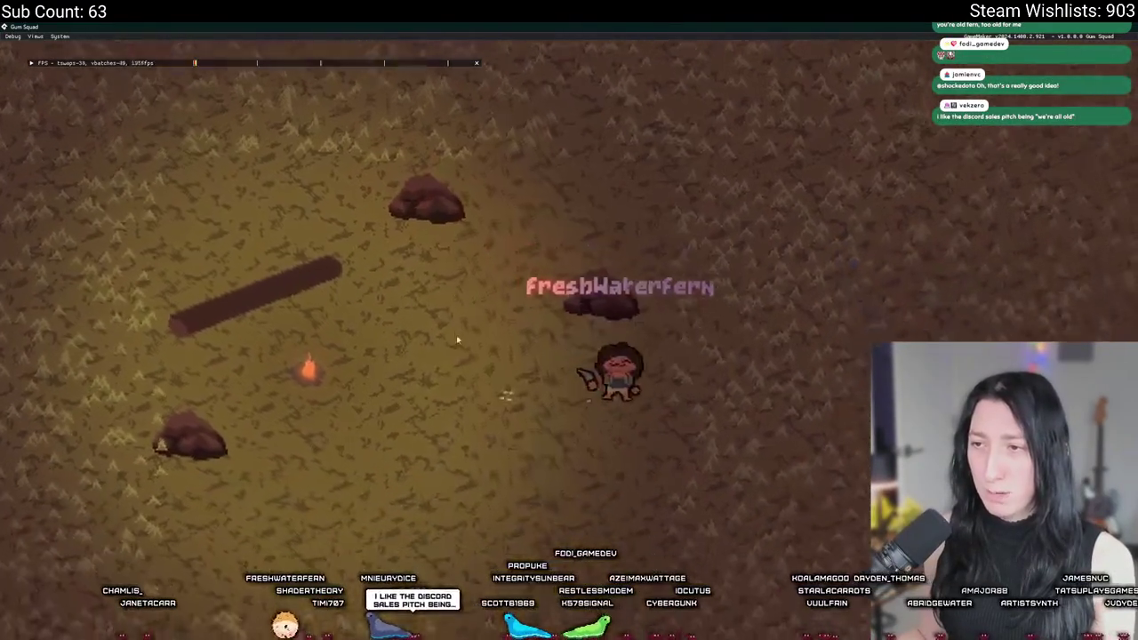
key(s)
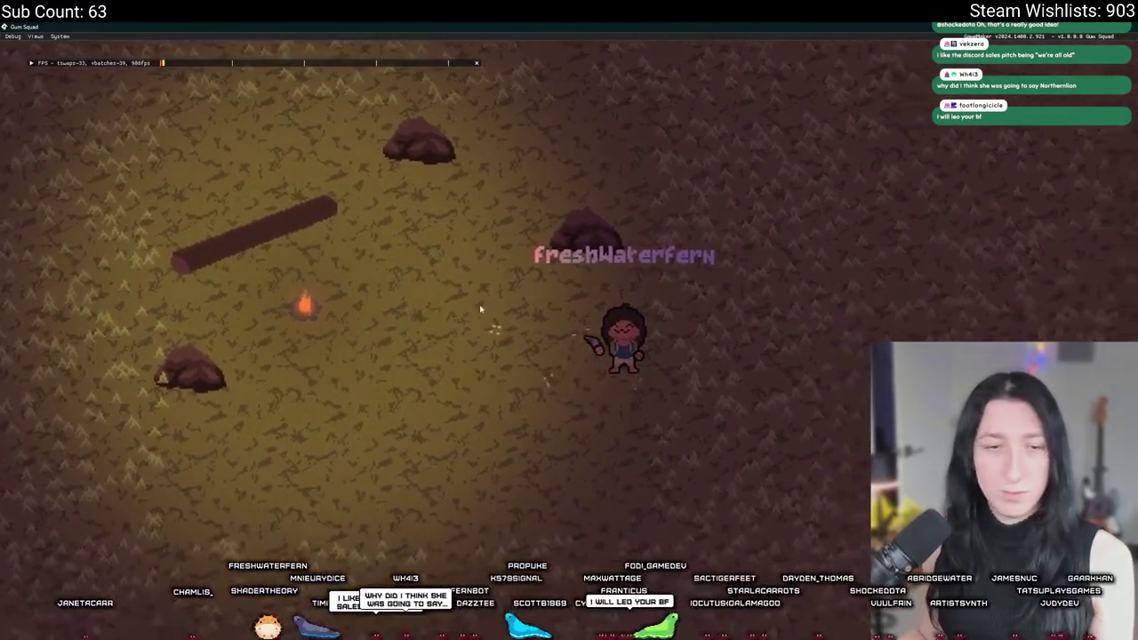
Keep testing movement around the campfire, rock and log, then quit with Escape
key(s)
key(a)
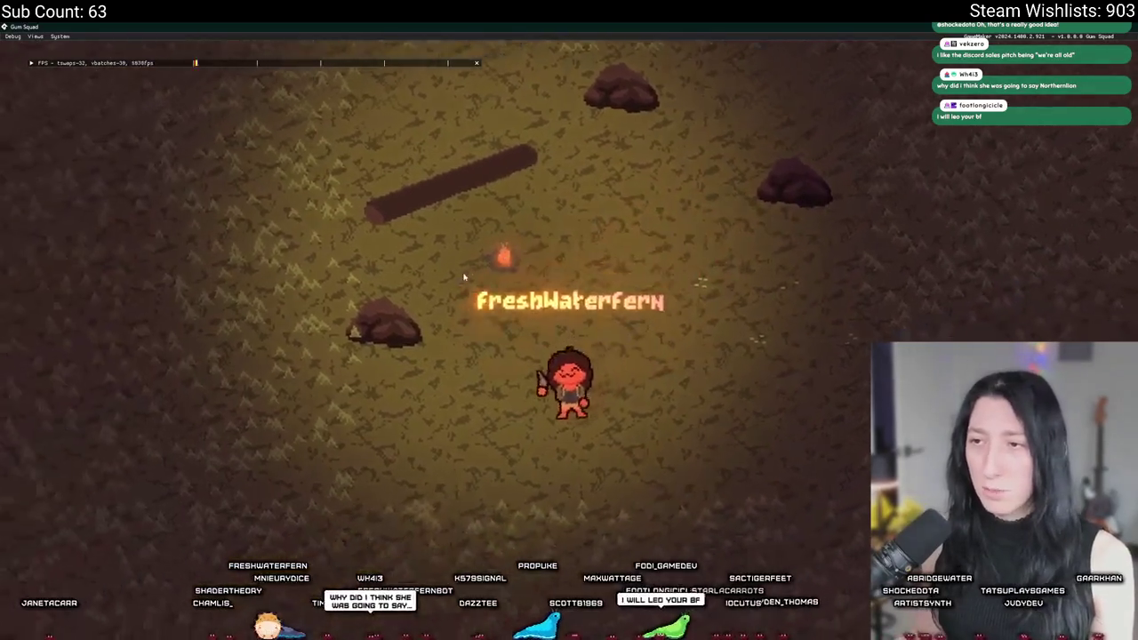
key(a)
key(w)
key(s)
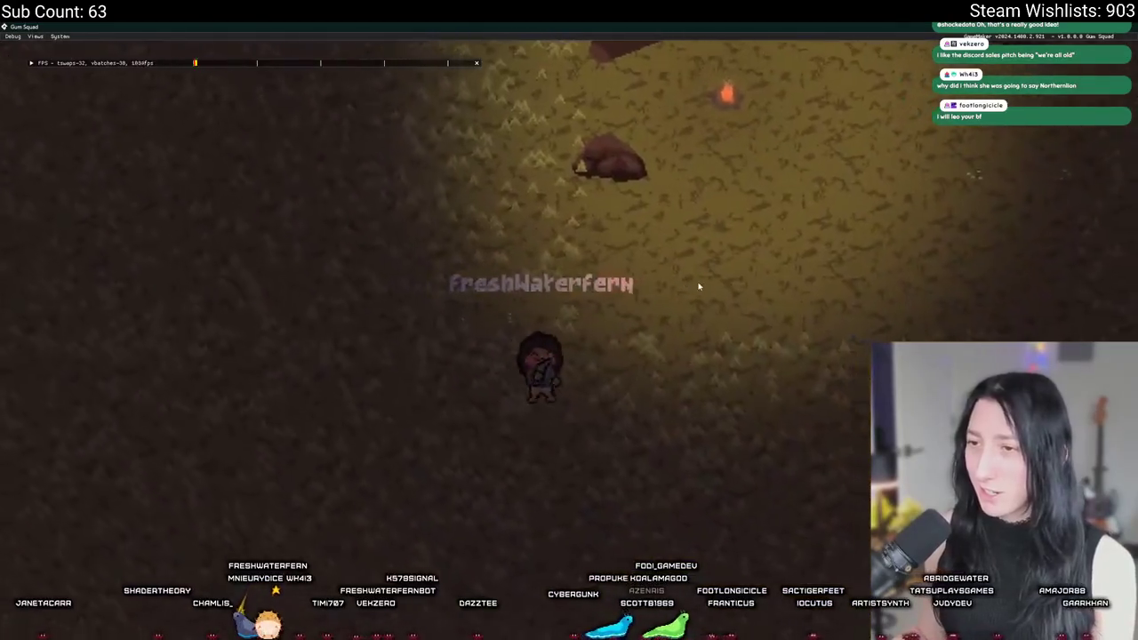
key(w)
key(d)
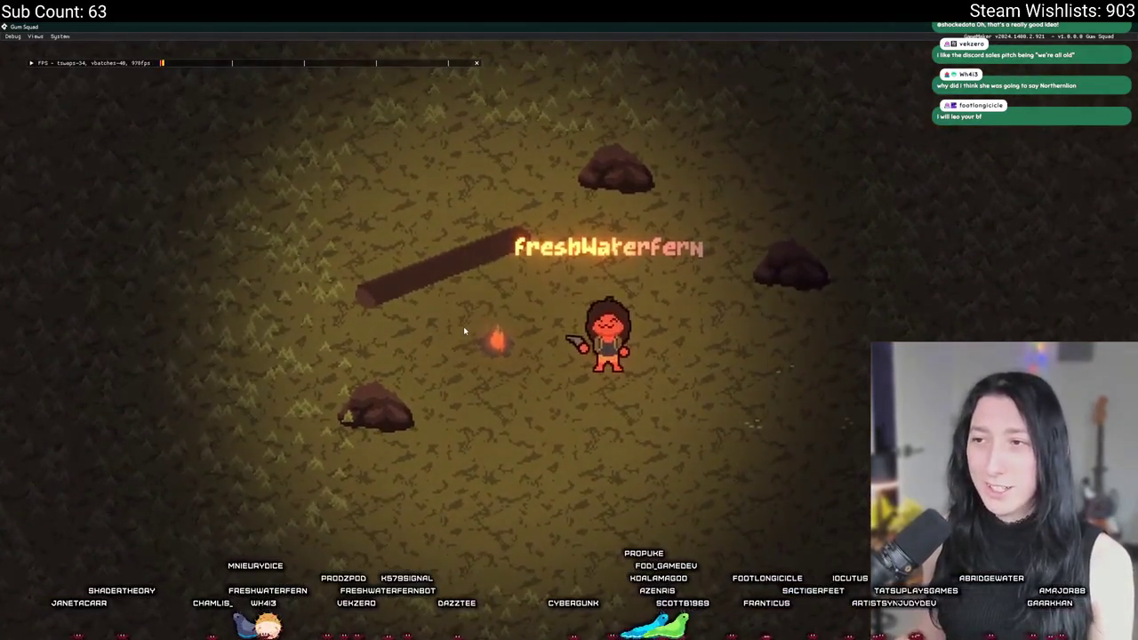
key(w)
key(s)
key(w)
key(s)
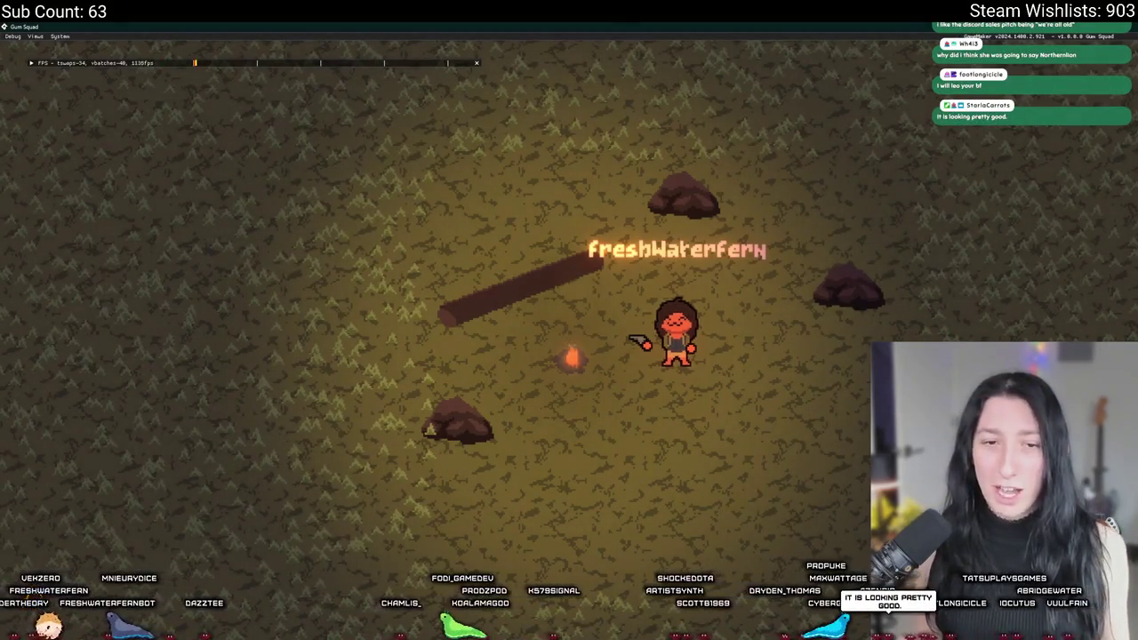
key(s)
key(a)
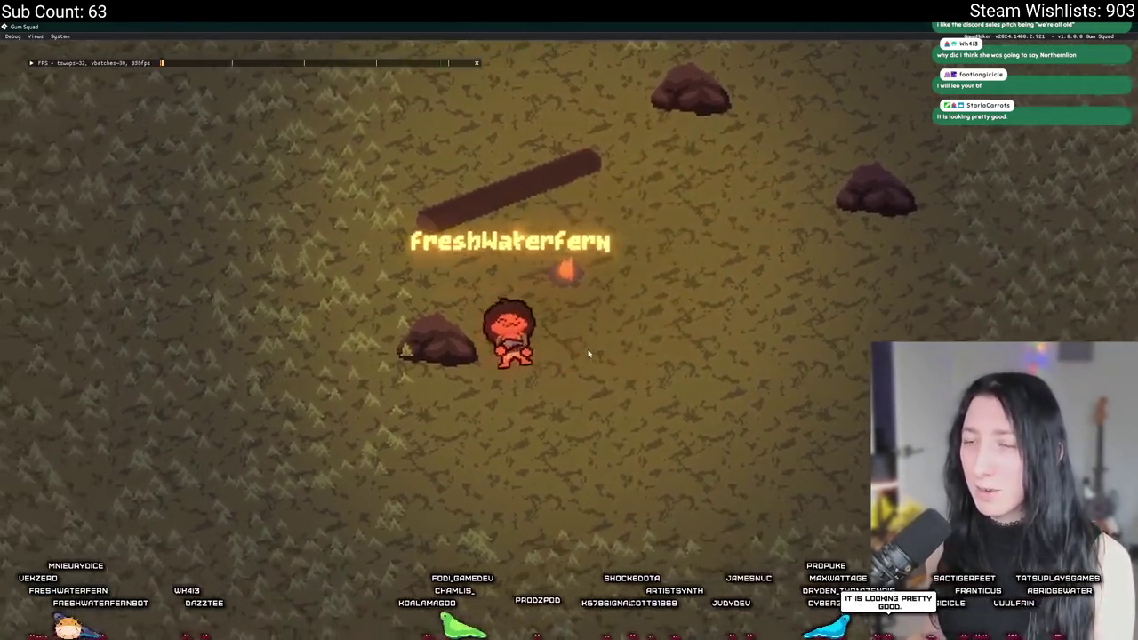
key(w)
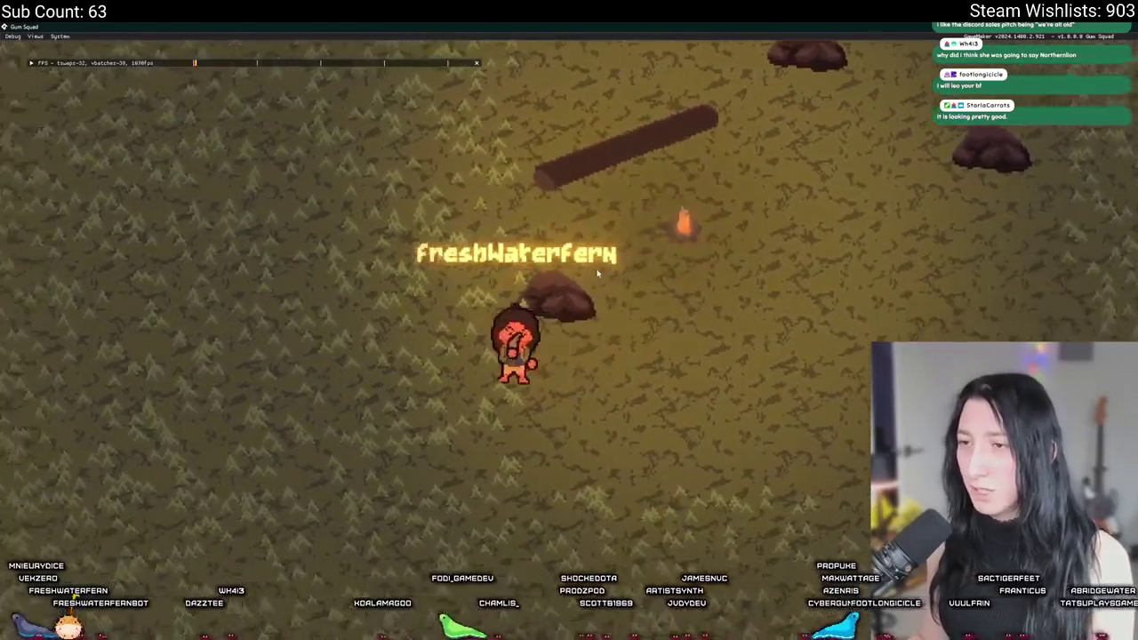
key(w)
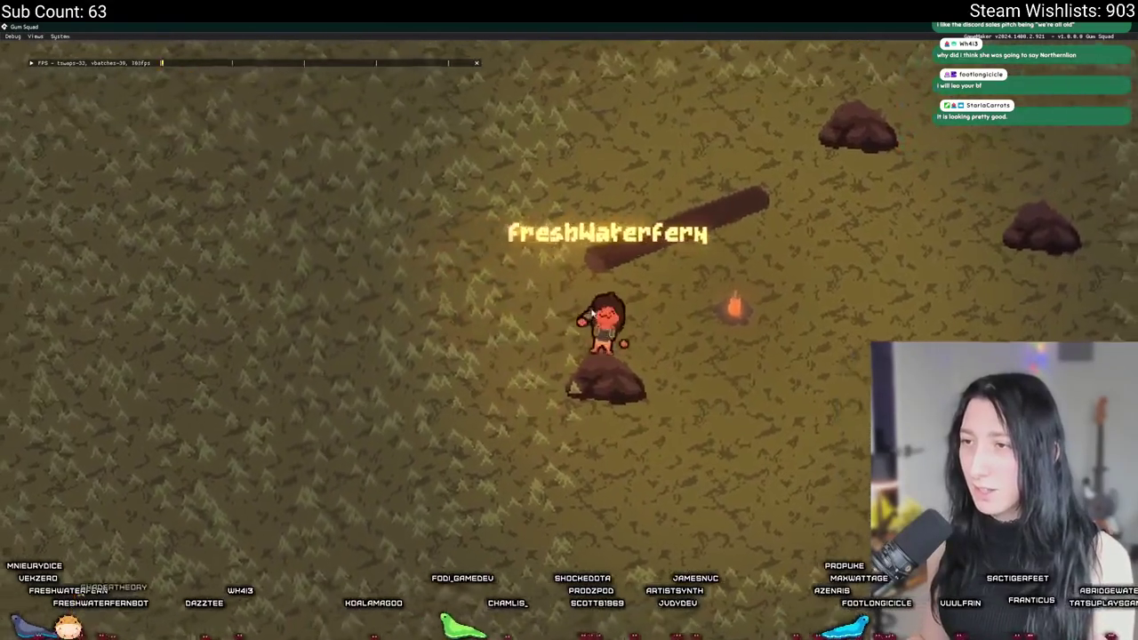
key(s)
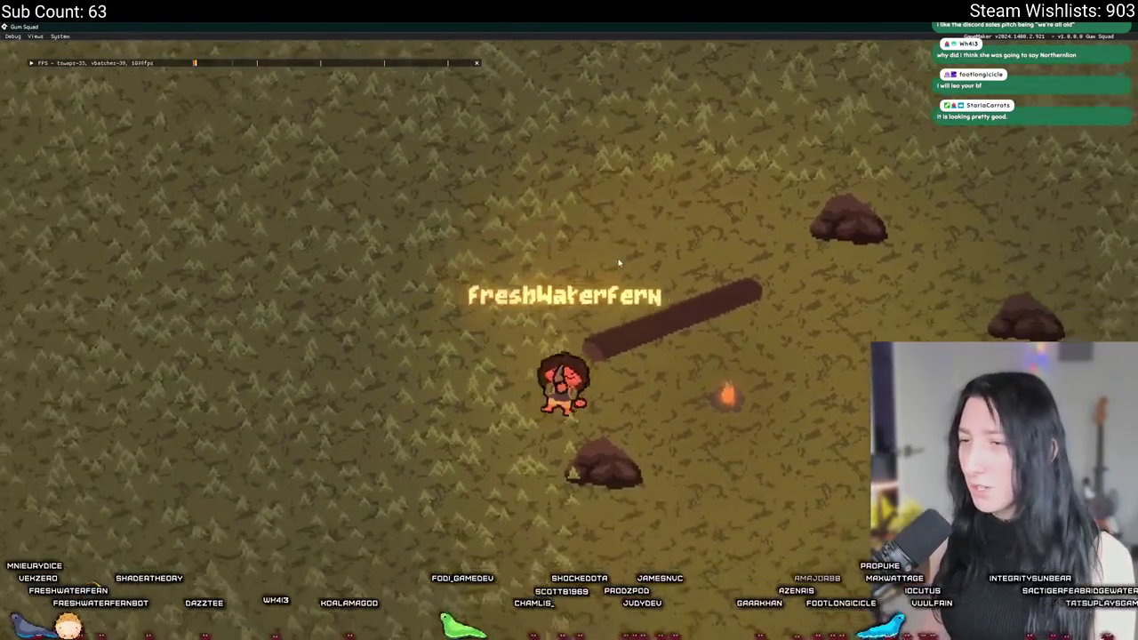
key(d)
key(w)
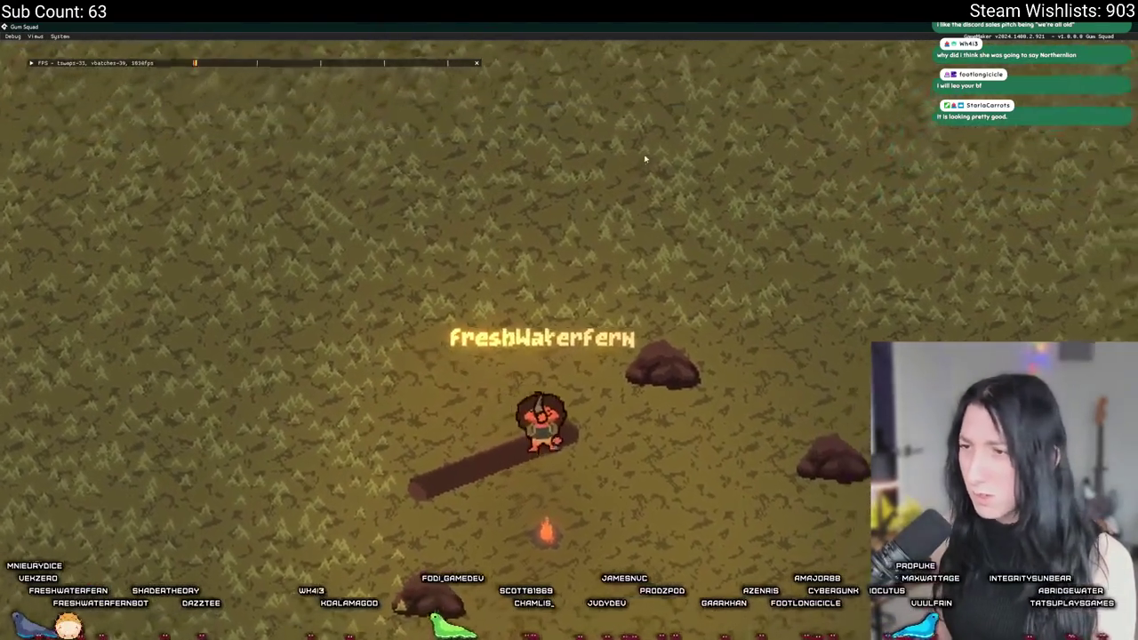
key(s)
key(a)
key(Escape)
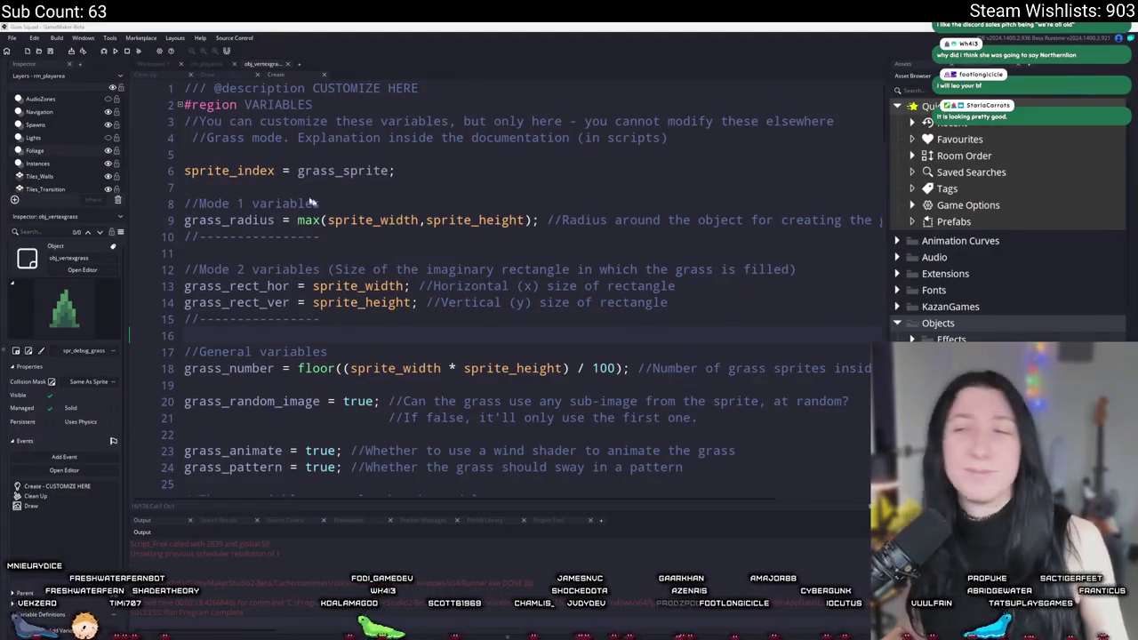
Find 'moveme' with Ctrl+T asset search to open scr_helpful at movement_apply
click(412, 286)
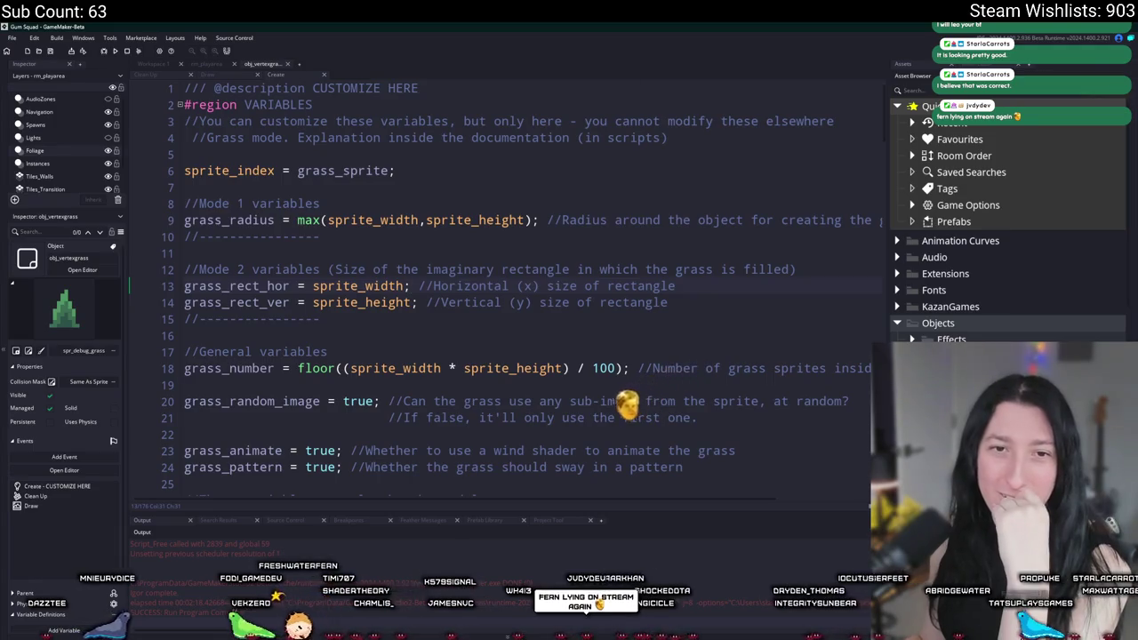
click(591, 211)
key(ctrl+t)
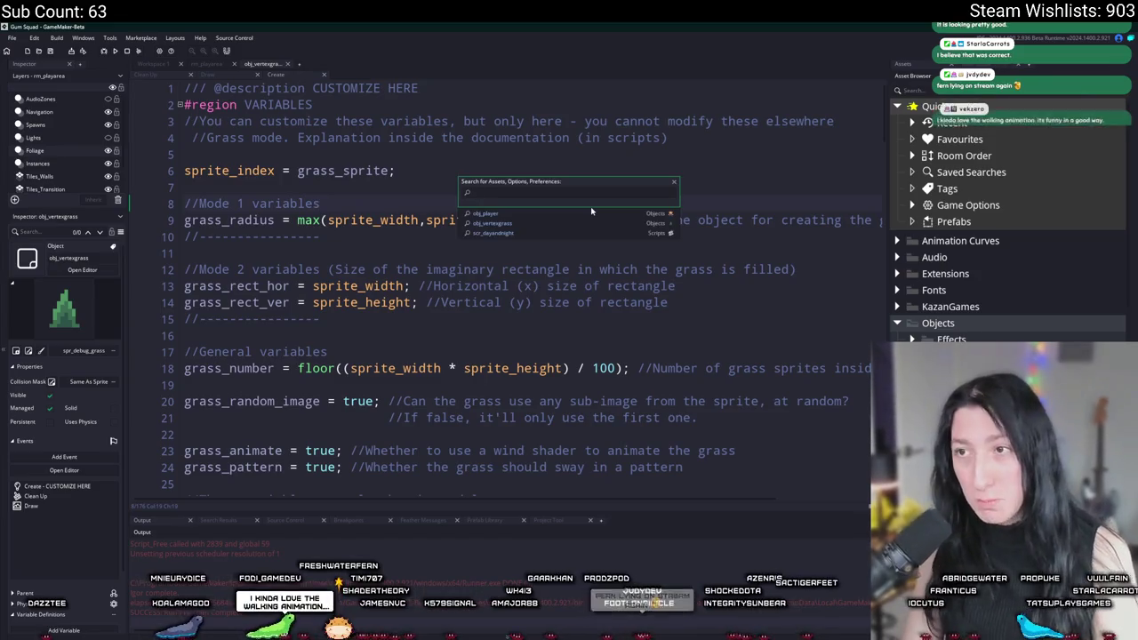
text(ob)
key(BackSpace)
key(BackSpace)
text(moveme)
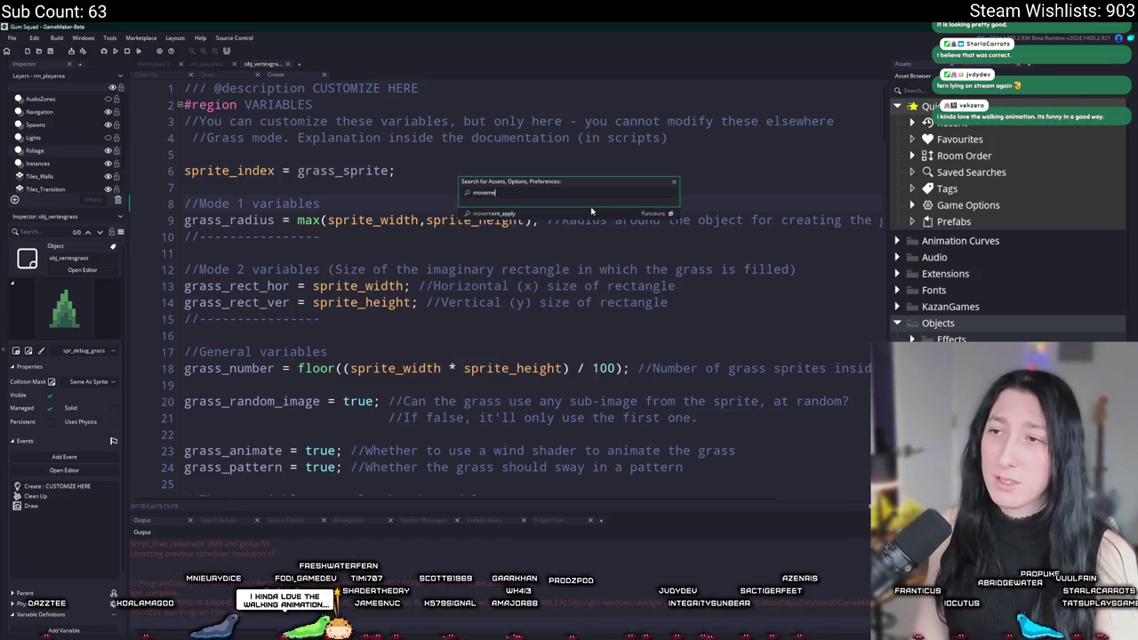
key(Return)
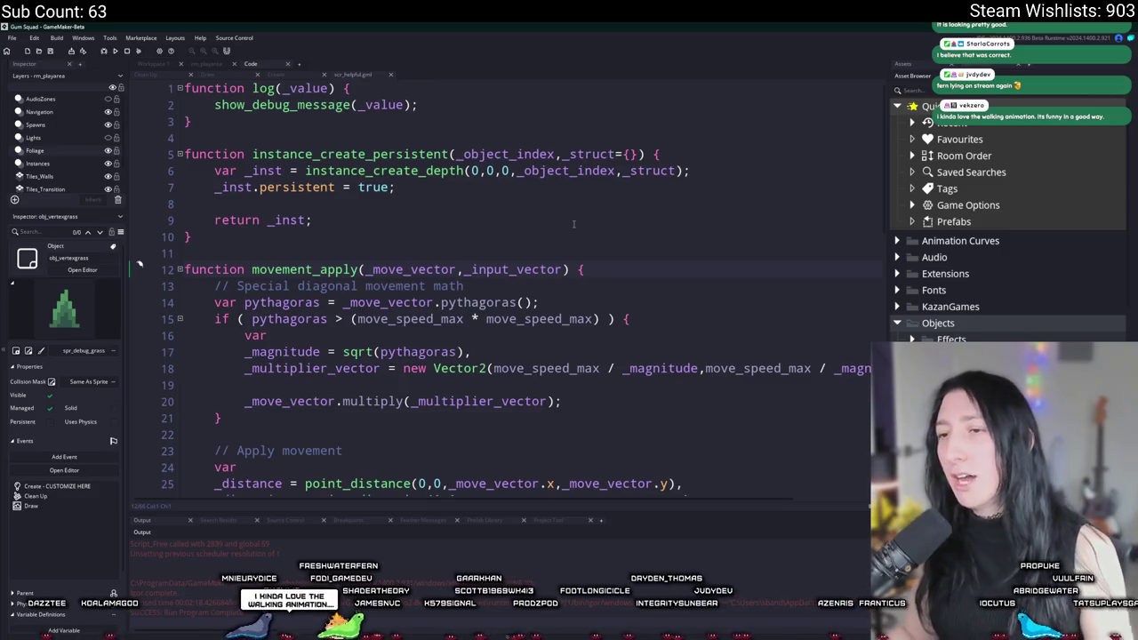
Add move_and_collide() after line 32's closing brace and open its manual page
scroll(574, 224, down, 5)
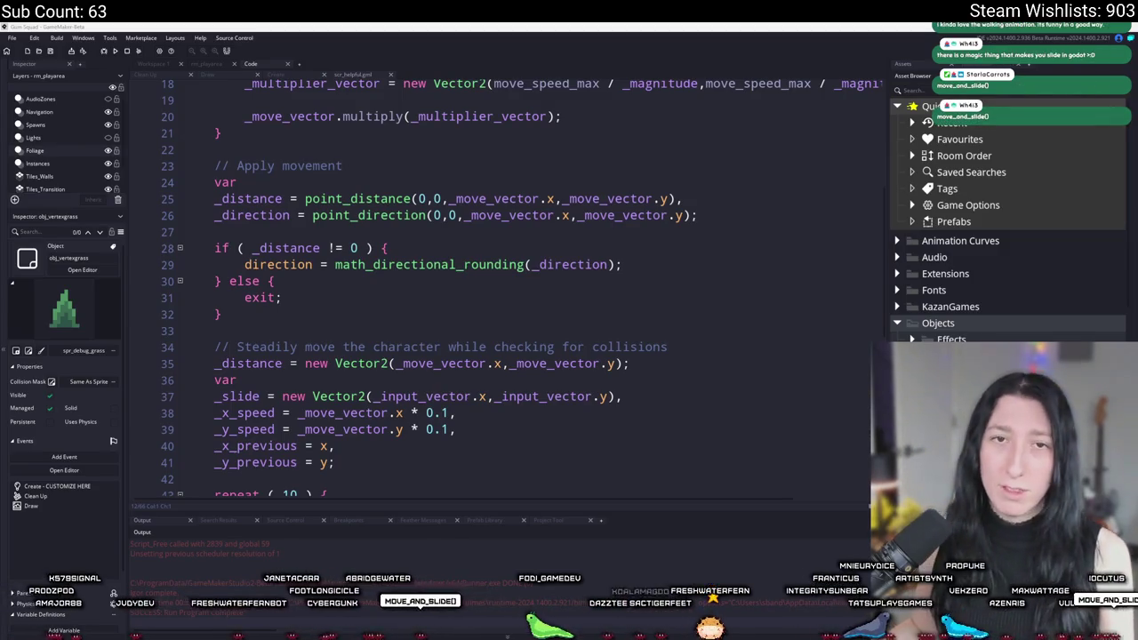
click(358, 309)
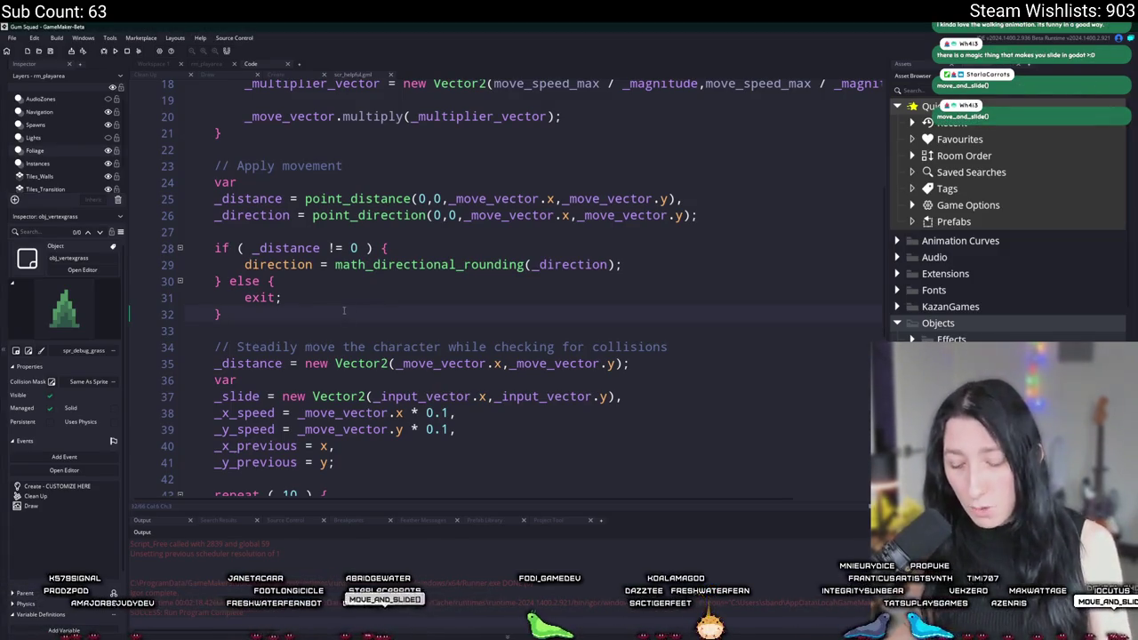
text(move_an)
key(Return)
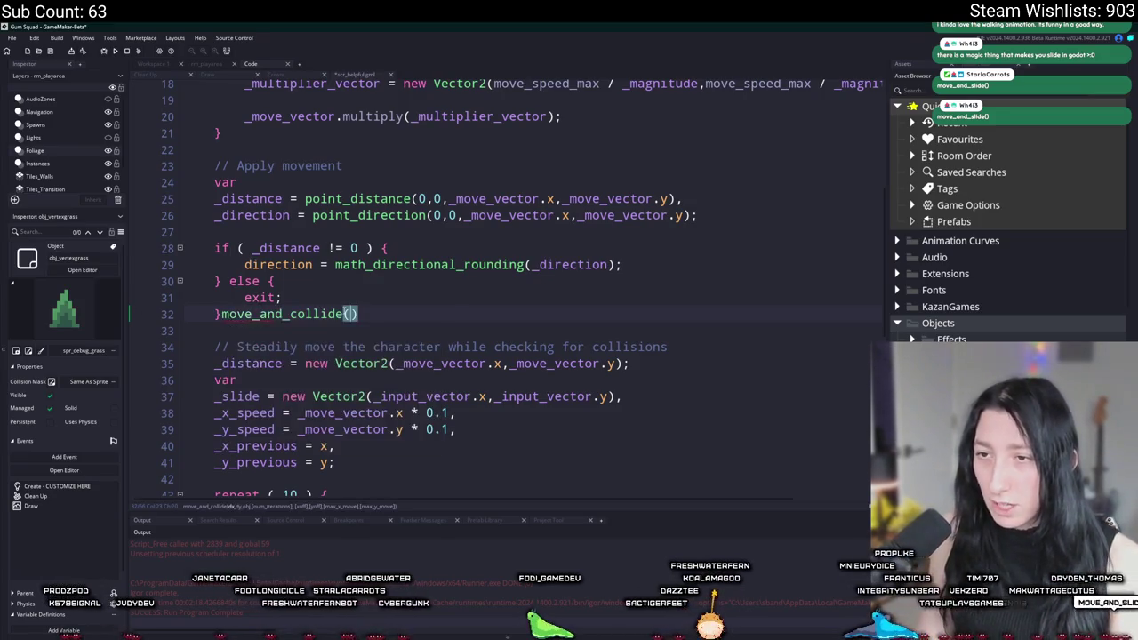
middle_click(329, 320)
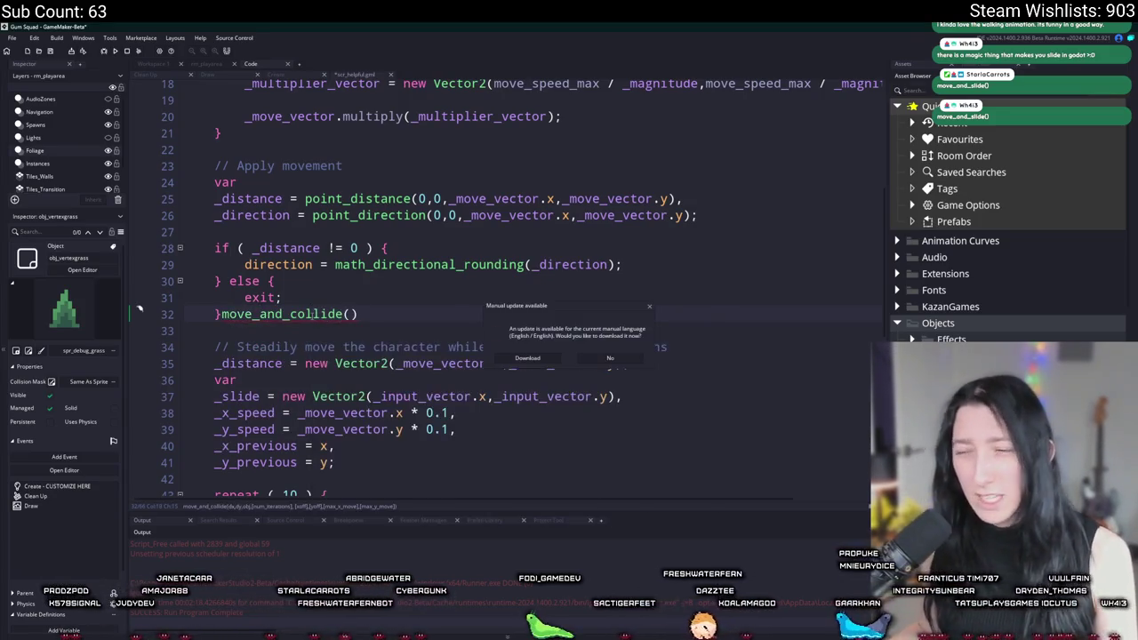
click(610, 357)
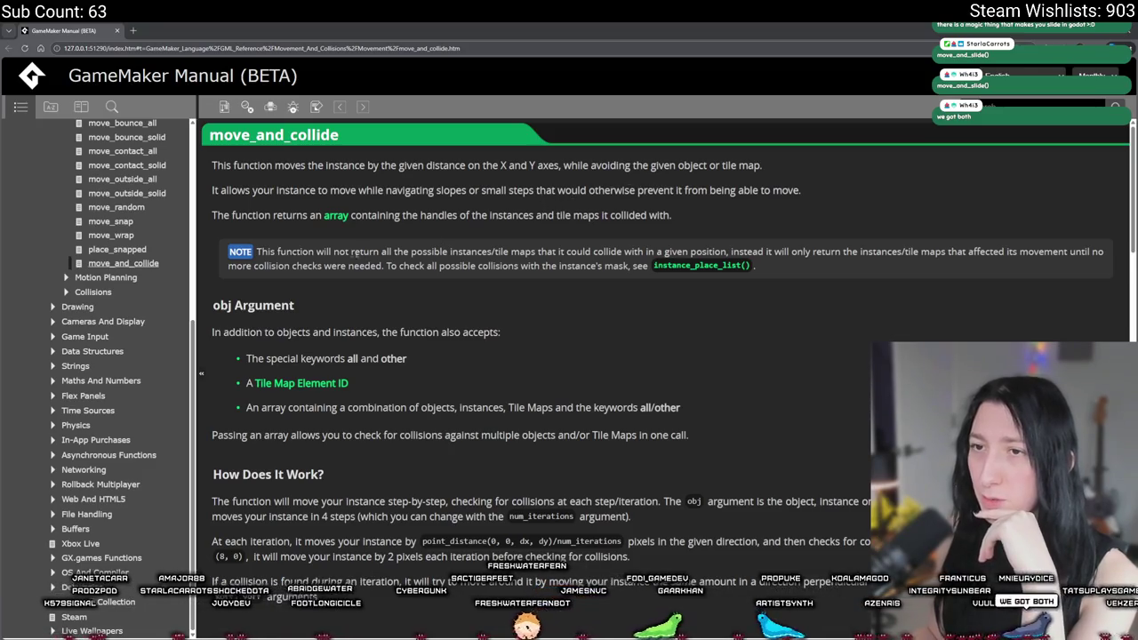
Scroll through the move_and_collide reference and examples, then return to the code
scroll(364, 254, down, 5)
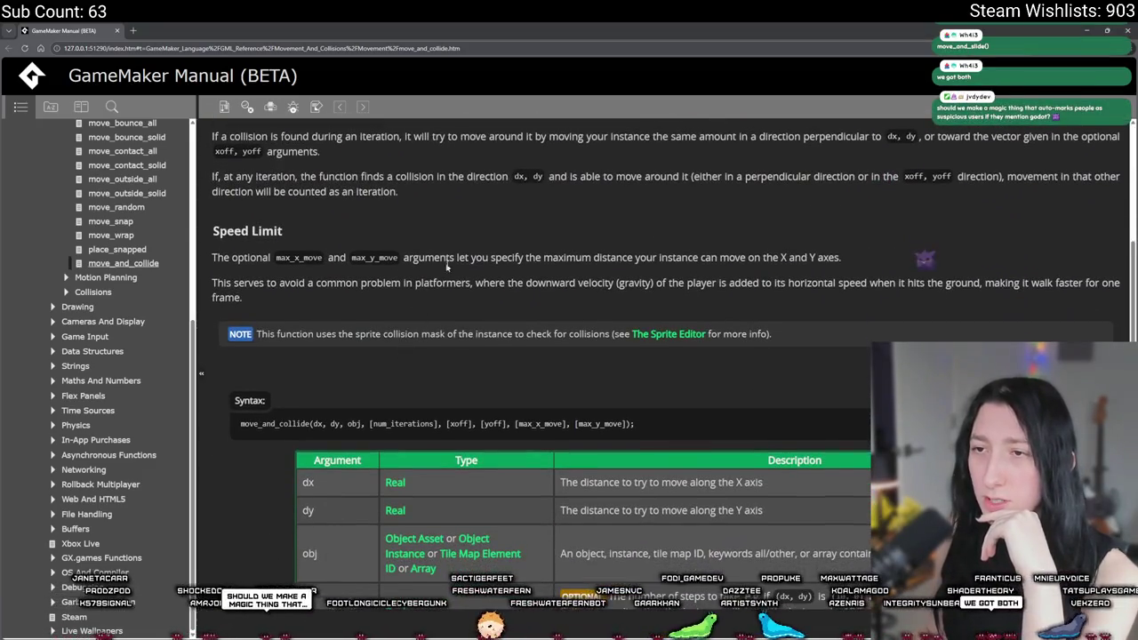
scroll(480, 191, down, 2)
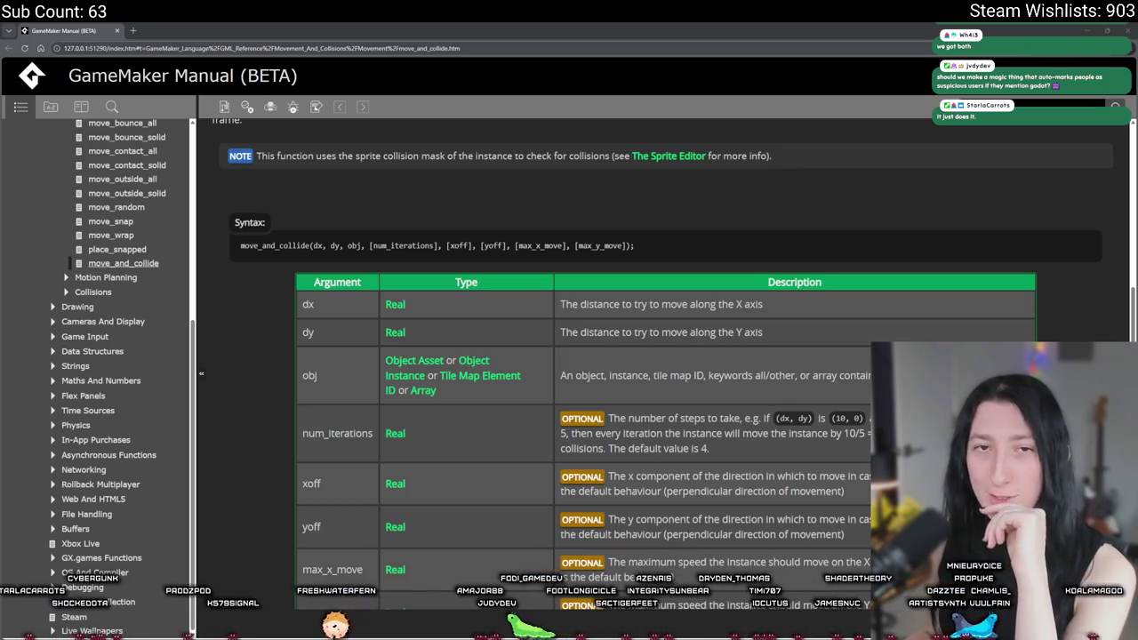
scroll(360, 186, down, 3)
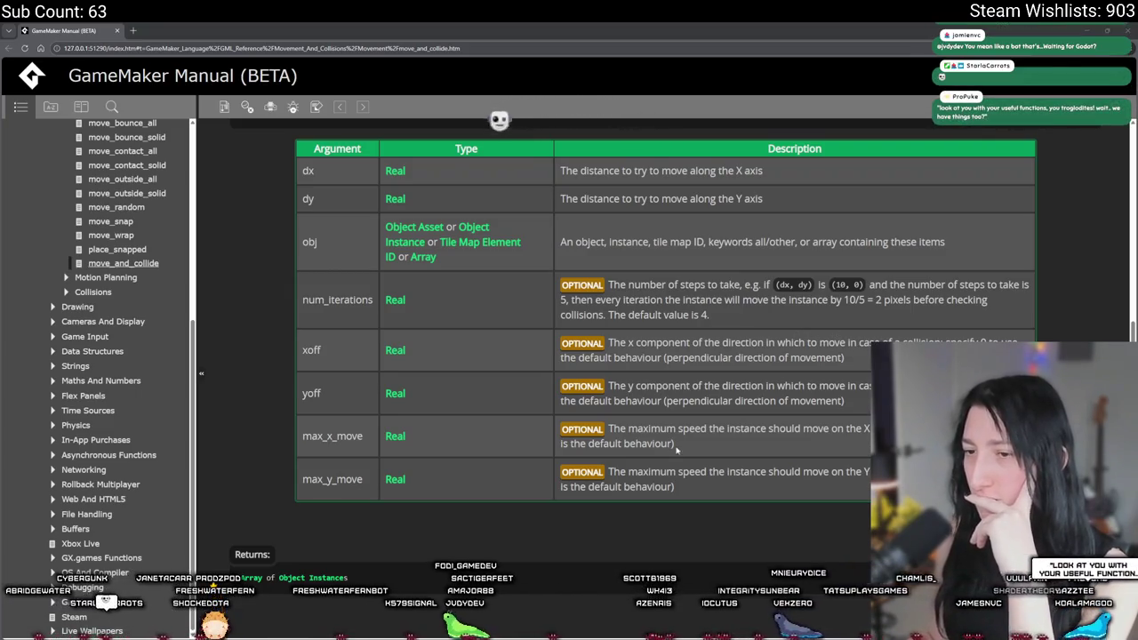
scroll(500, 114, down, 5)
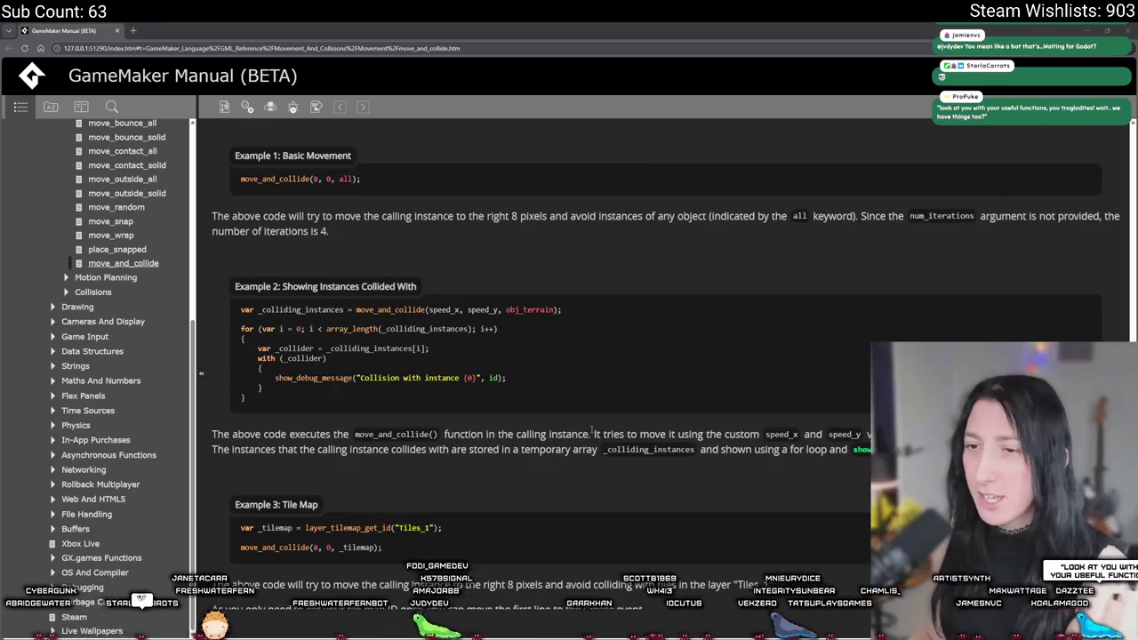
scroll(578, 418, down, 1)
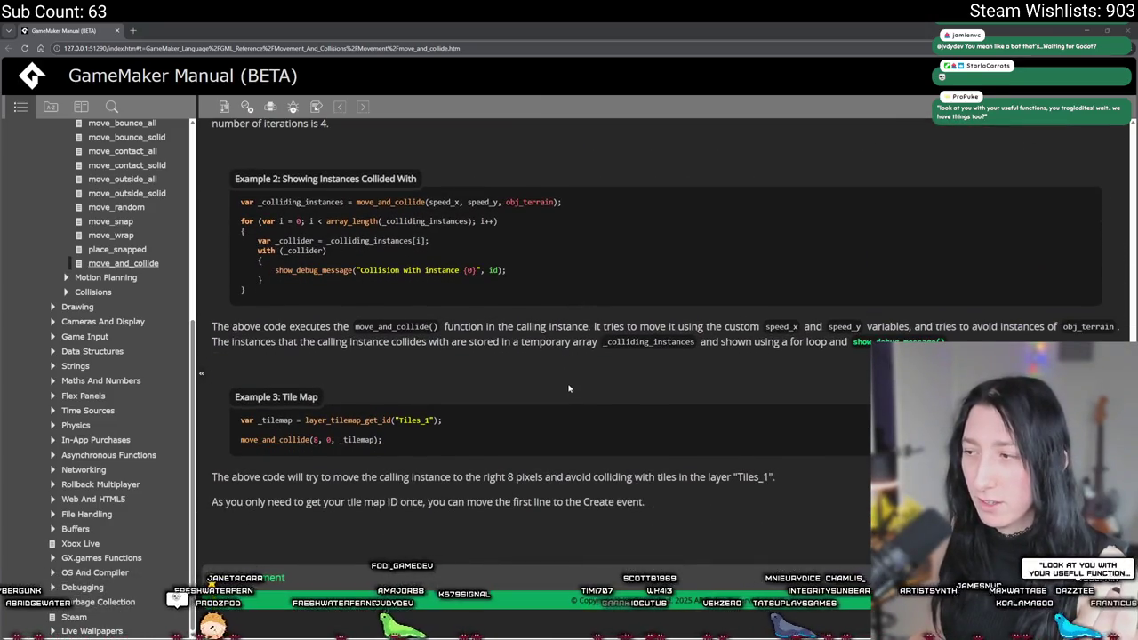
scroll(569, 387, up, 15)
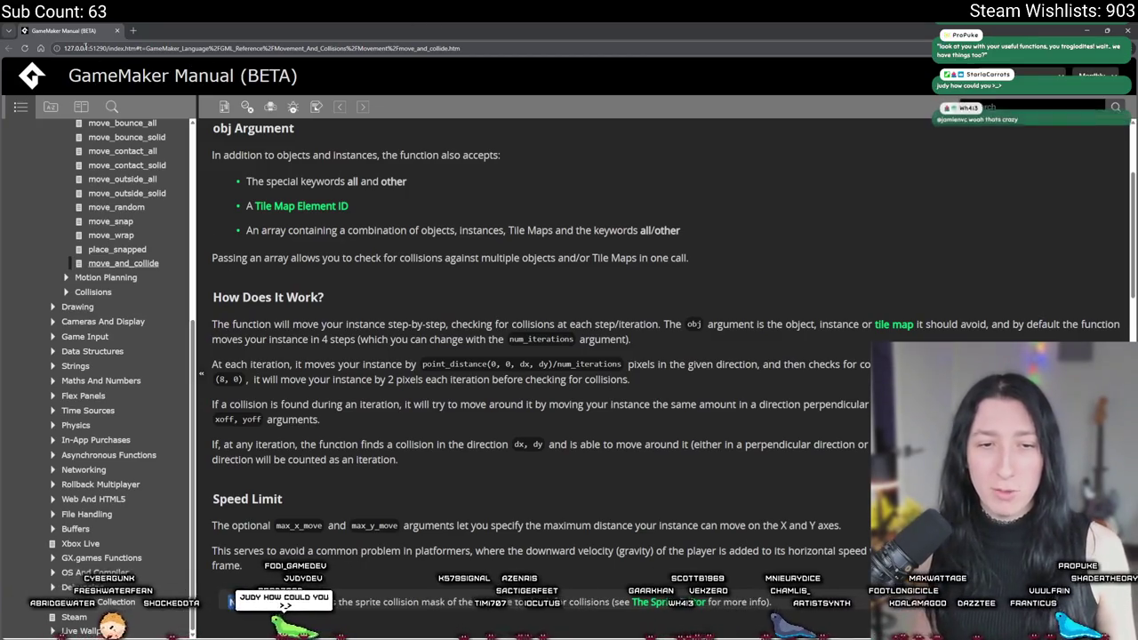
key(ctrl+w)
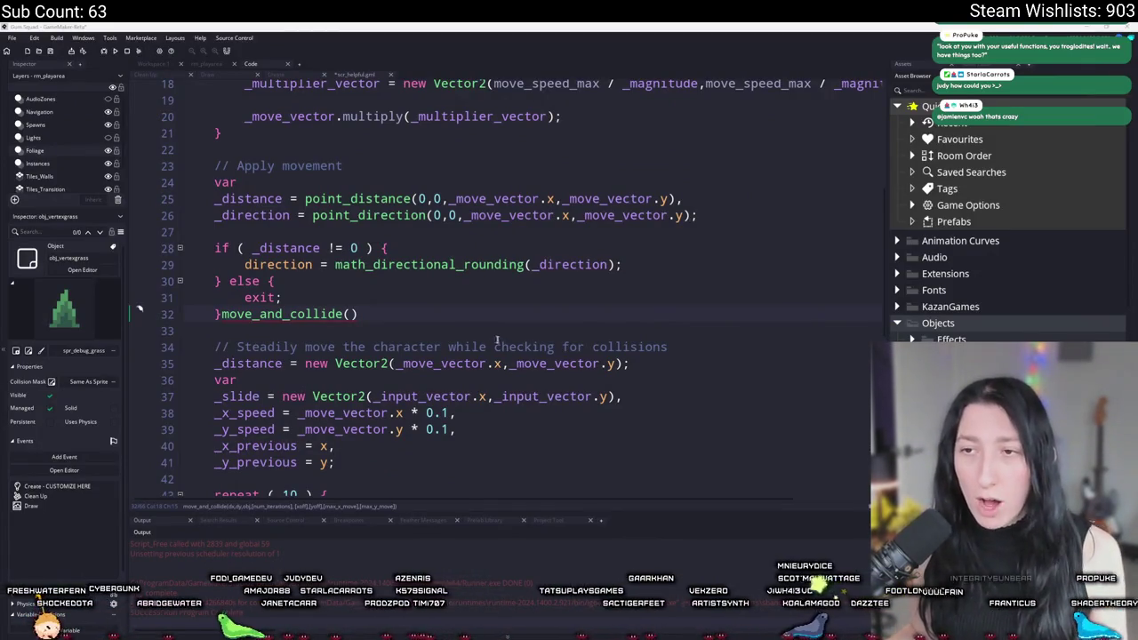
Delete the stray move_and_collide() call and add an if ( _y_speed == 0 ) check below x += _x_speed
key(BackSpace)
key(BackSpace)
key(BackSpace)
scroll(441, 354, down, 4)
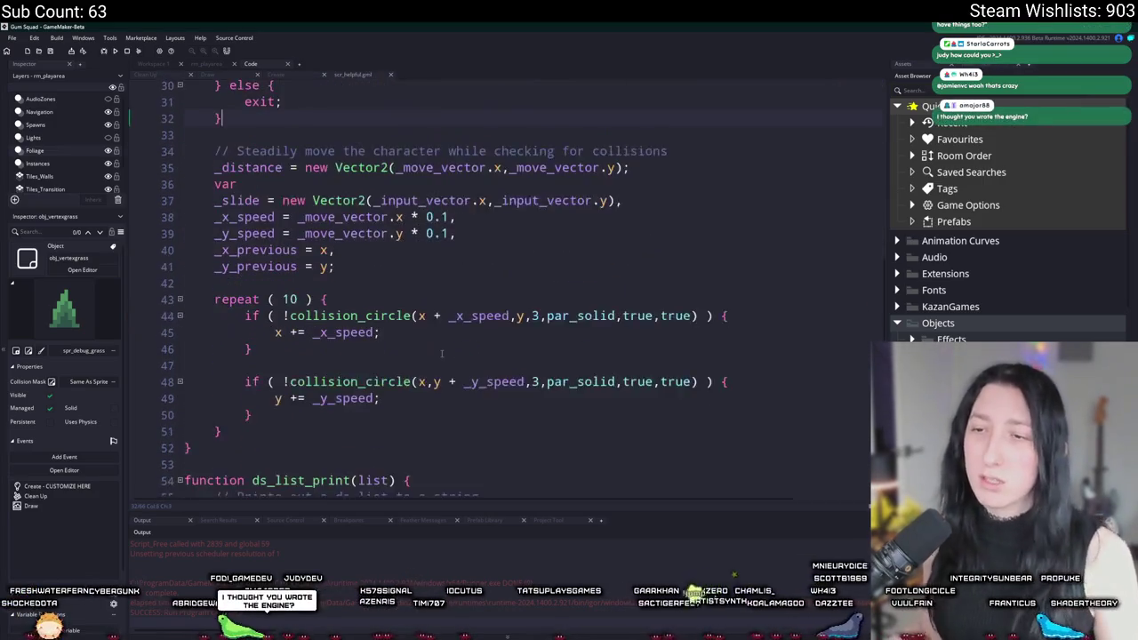
scroll(463, 347, down, 1)
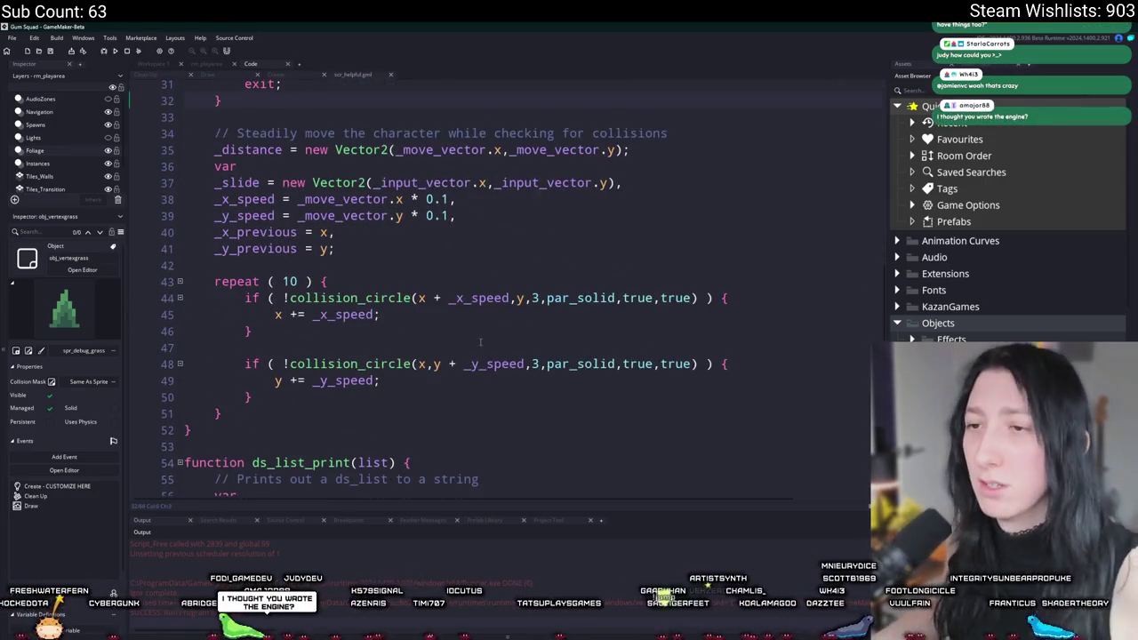
click(474, 299)
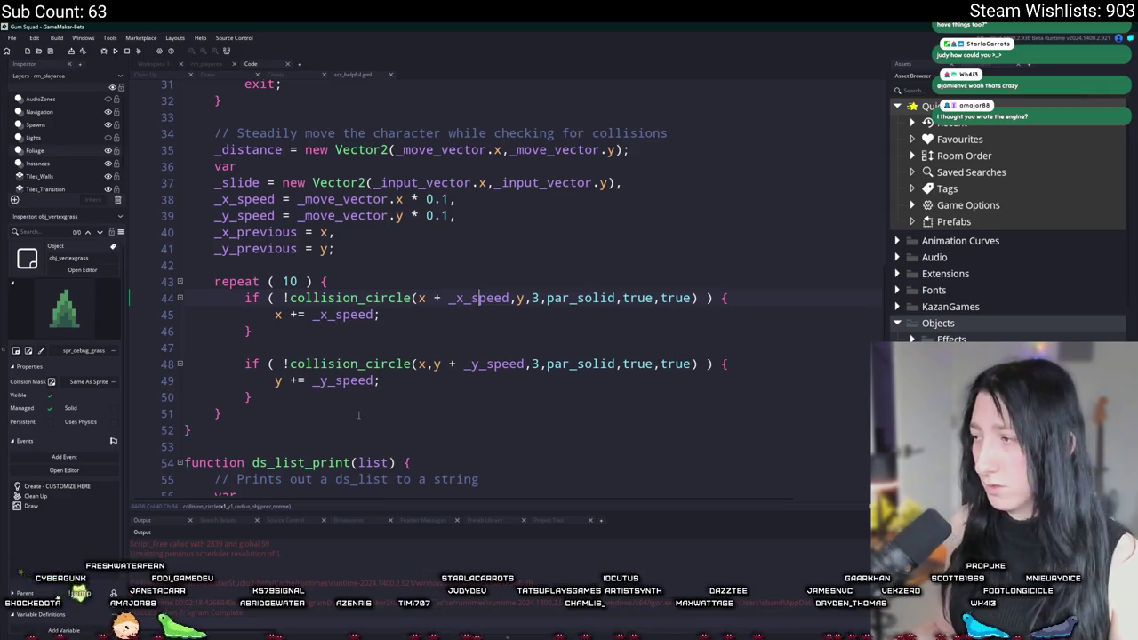
click(482, 319)
key(Return)
key(Return)
text(if ( _uy)
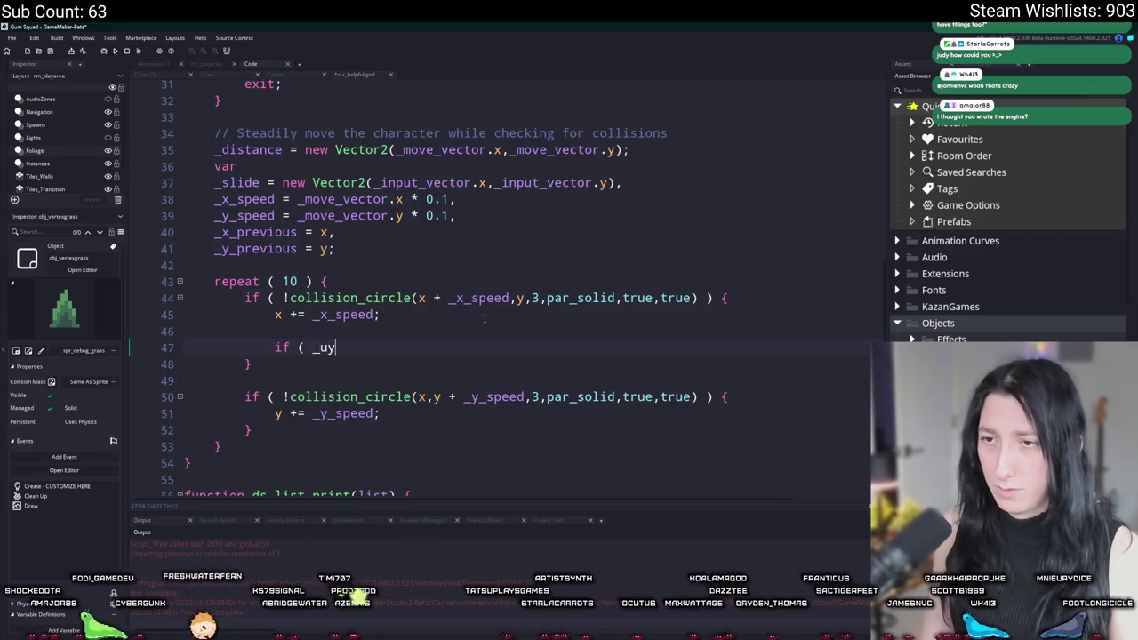
key(BackSpace)
key(BackSpace)
text(y_spee)
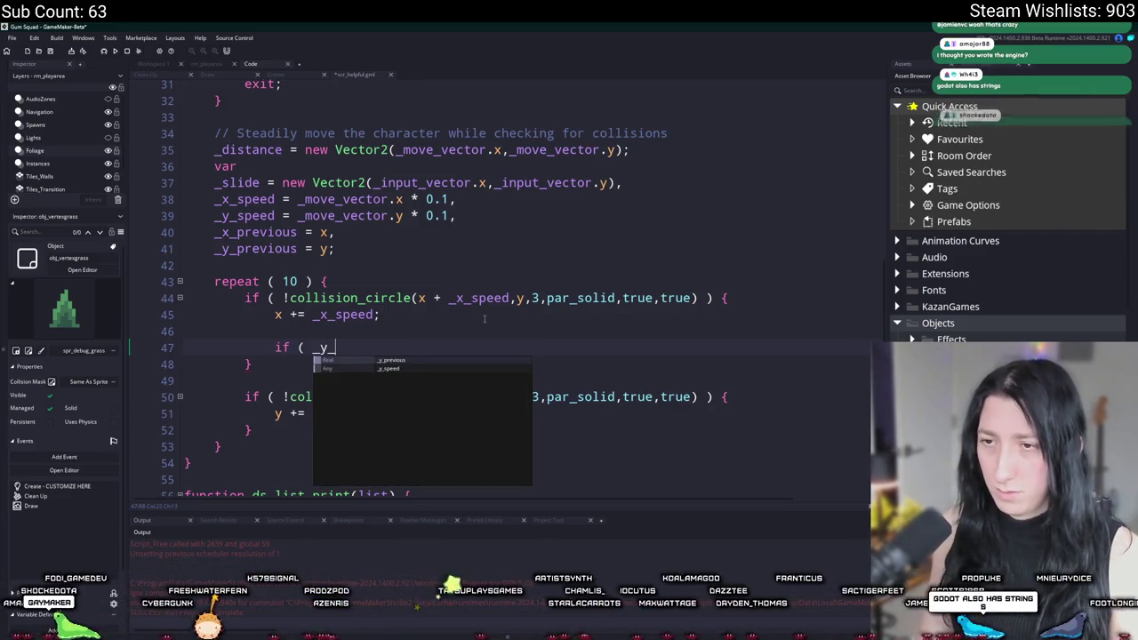
text(d )
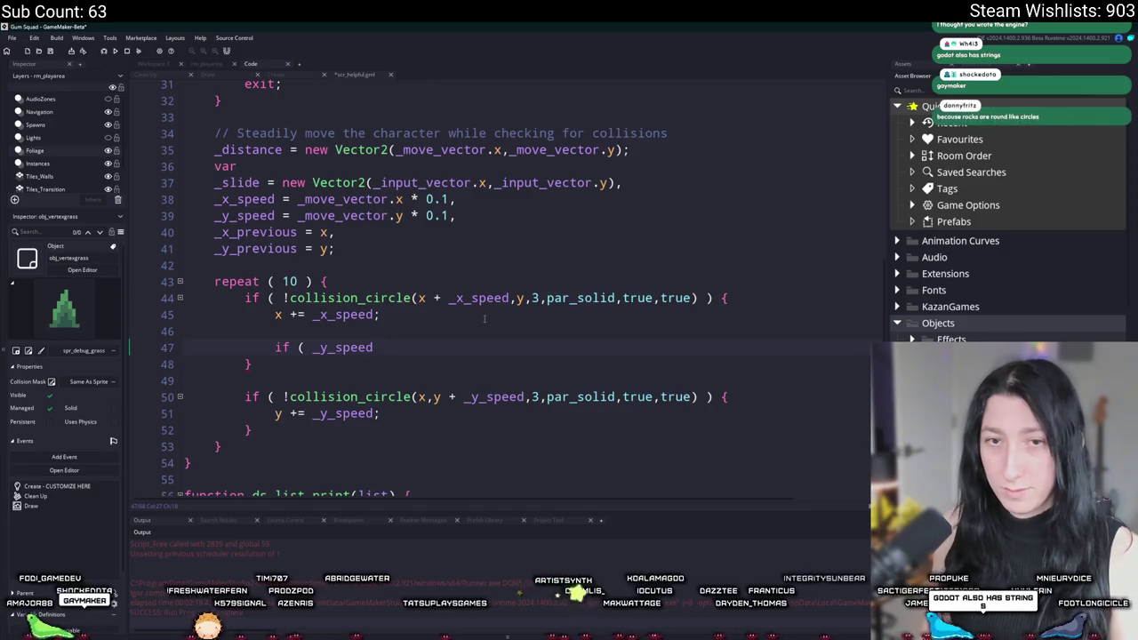
text(== 0)
key(Return)
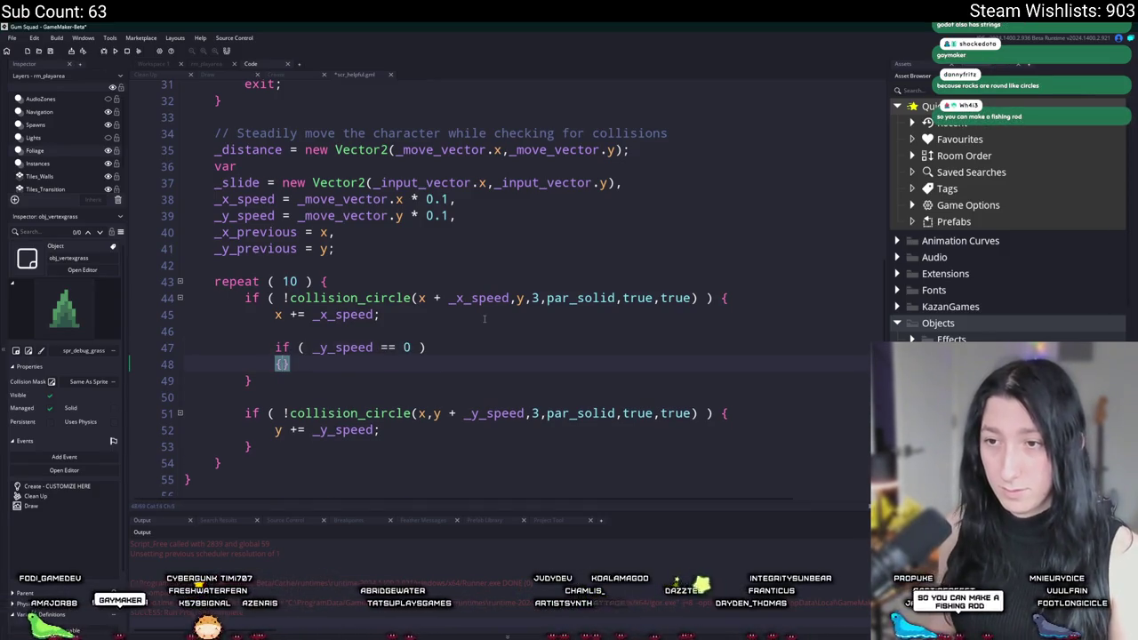
Open the if block's braces and begin if ( place_meeting(x + _x_speed inside it
key(BackSpace)
text() {)
key(Return)
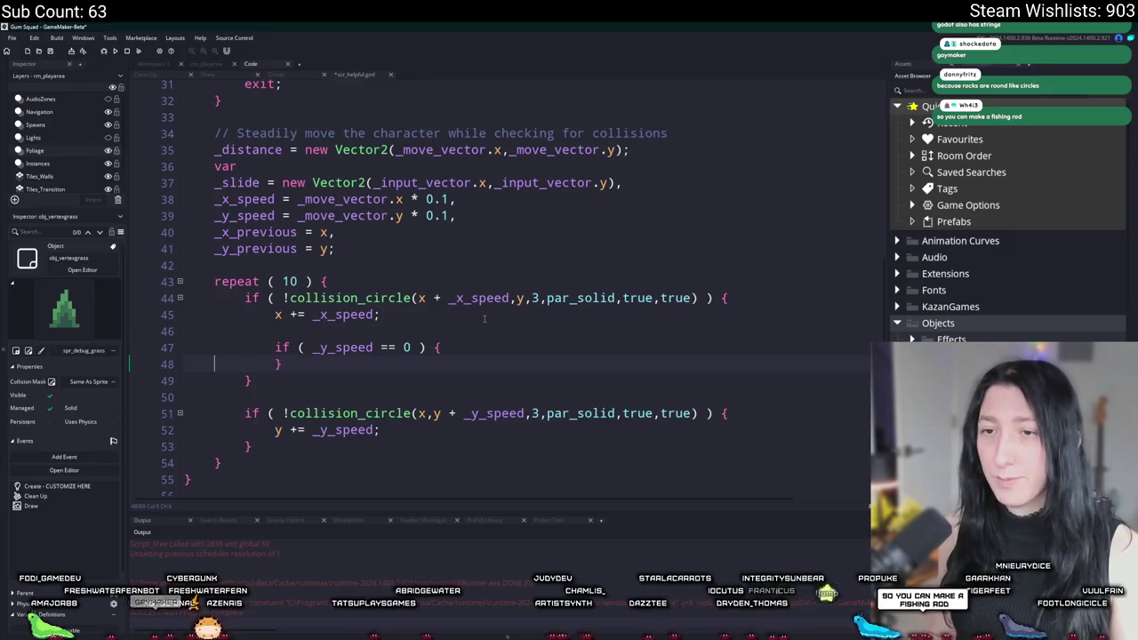
text(if ( )
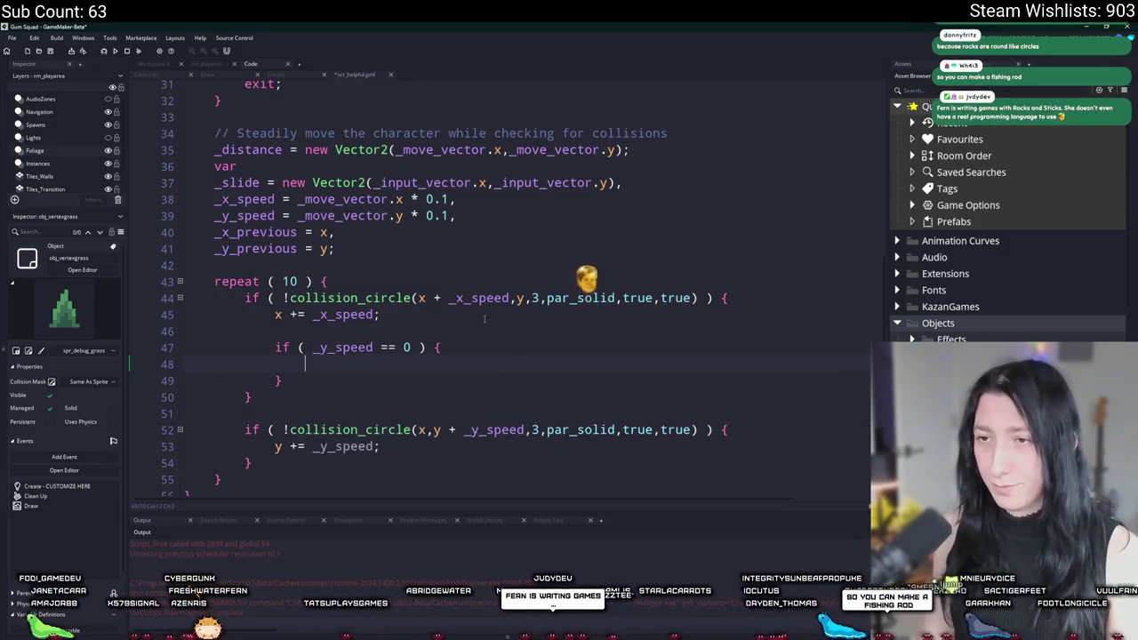
text(place_meeting()
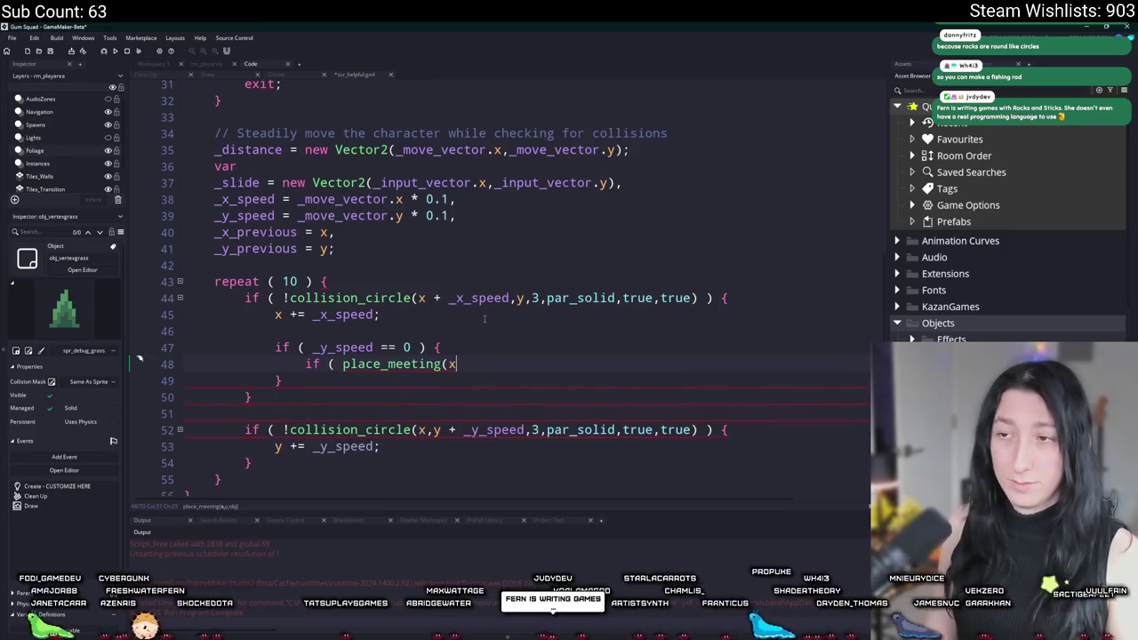
text(x + _x_speed)
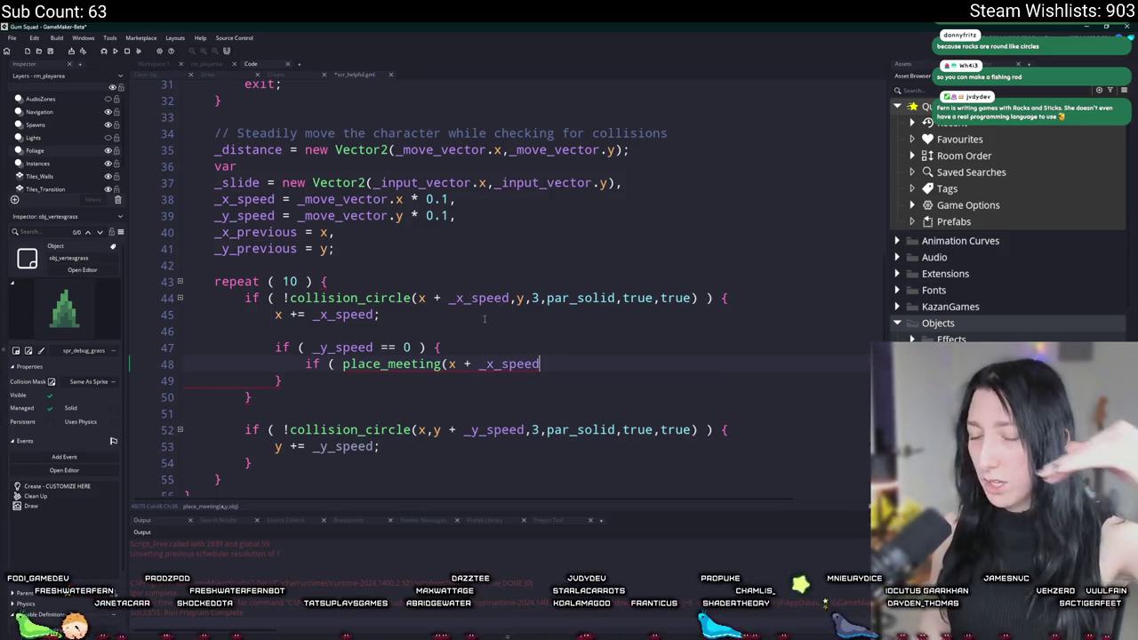
key(alt+Tab)
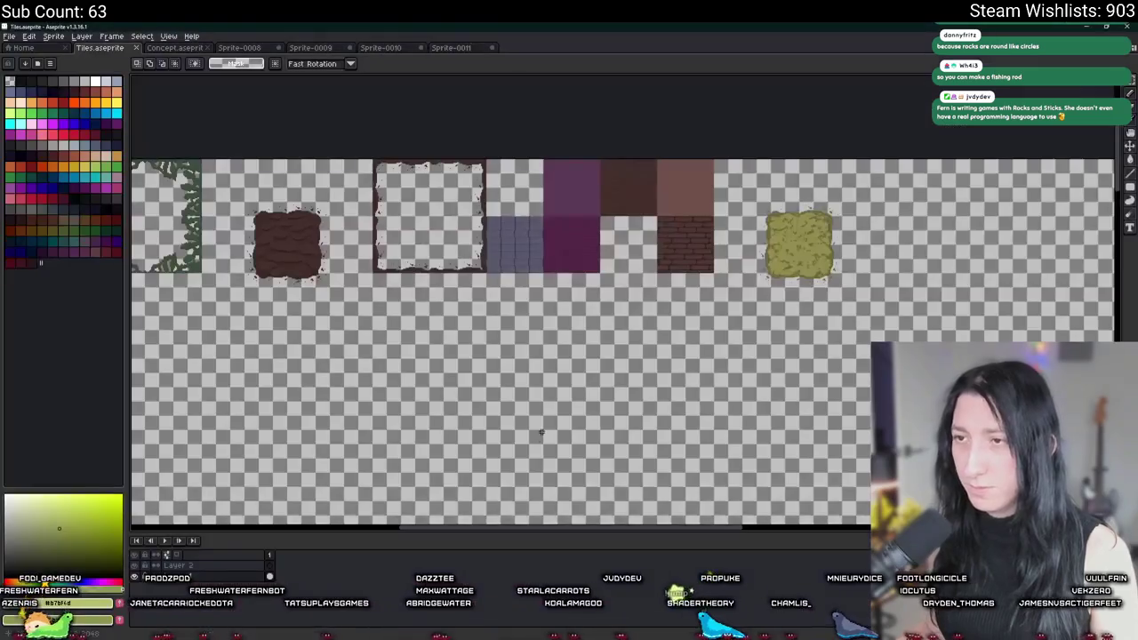
Draw a straight black horizontal movement line on the Aseprite canvas
scroll(439, 323, up, 5)
drag(439, 322, 713, 313)
key(ctrl+z)
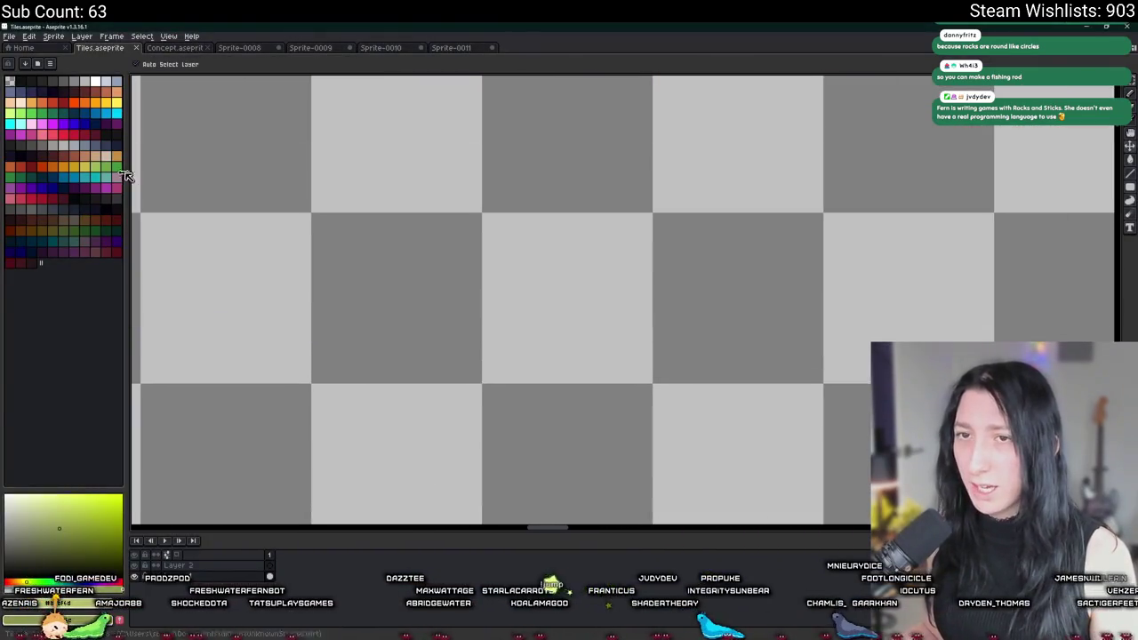
click(31, 81)
drag(316, 335, 548, 345)
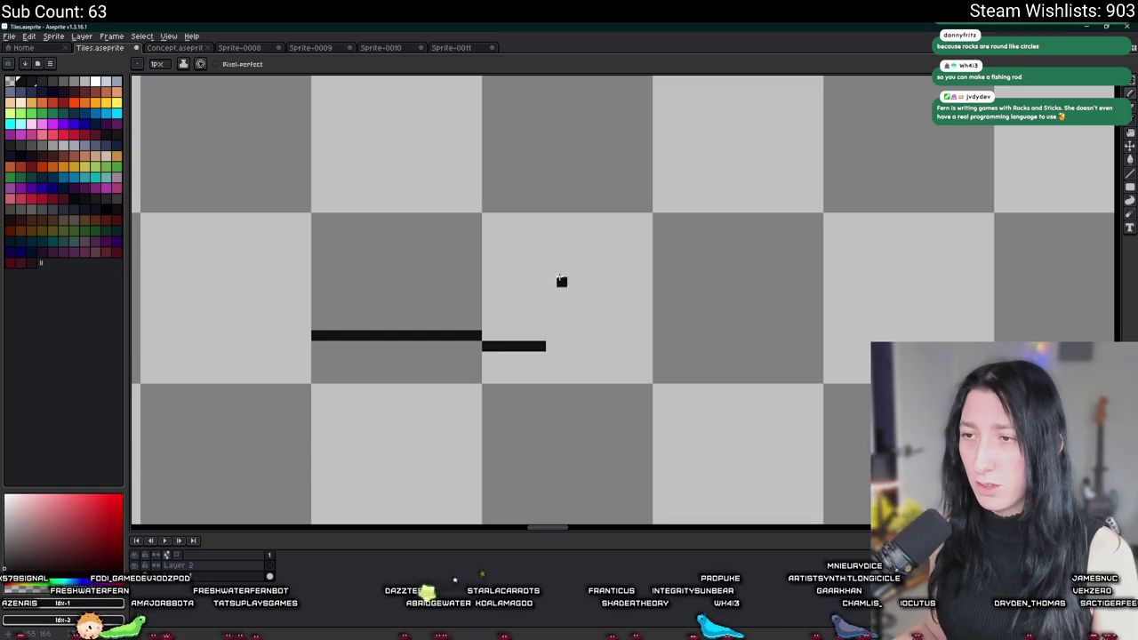
key(ctrl+z)
mouse_move(401, 282)
mouse_down()
mouse_move(501, 291)
mouse_move(514, 282)
mouse_up()
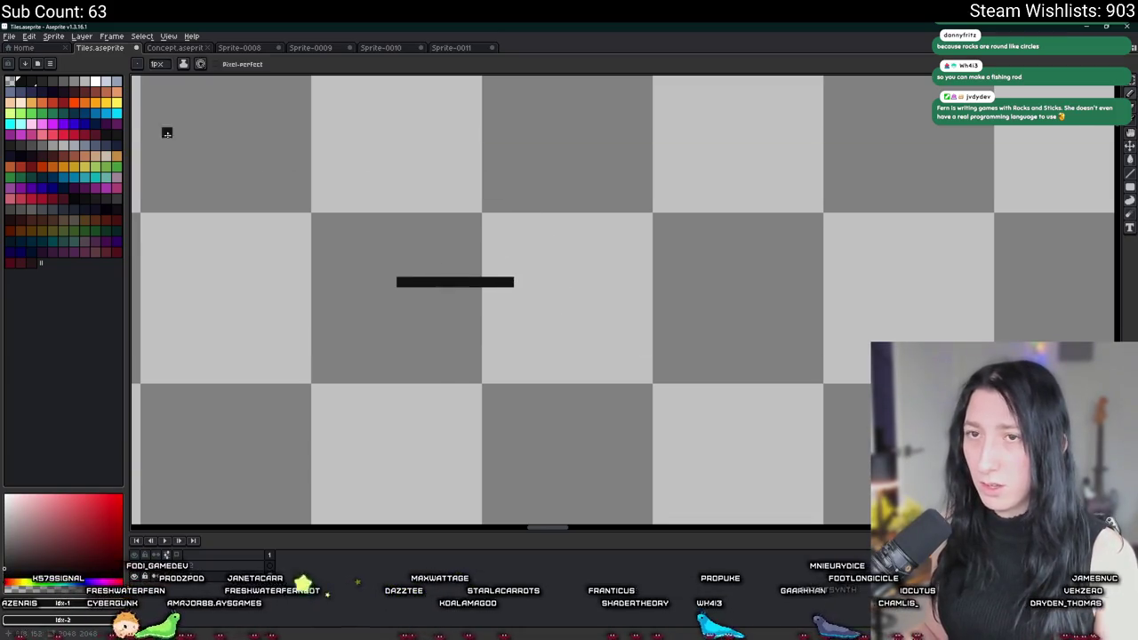
Paint a thick vertical yellow wall stripe with an enlarged brush
click(117, 102)
key(plus)
key(plus)
scroll(531, 191, left, 2)
key(plus)
drag(629, 188, 637, 405)
scroll(622, 406, right, 2)
Sample black and yellow from the canvas and try placing black dots near the stripe
key(i)
click(523, 281)
scroll(596, 280, up, 2)
right_click(606, 282)
scroll(607, 283, down, 1)
key(b)
click(414, 263)
scroll(414, 260, up, 2)
key(ctrl+z)
scroll(491, 209, up, 1)
click(491, 209)
scroll(417, 332, down, 1)
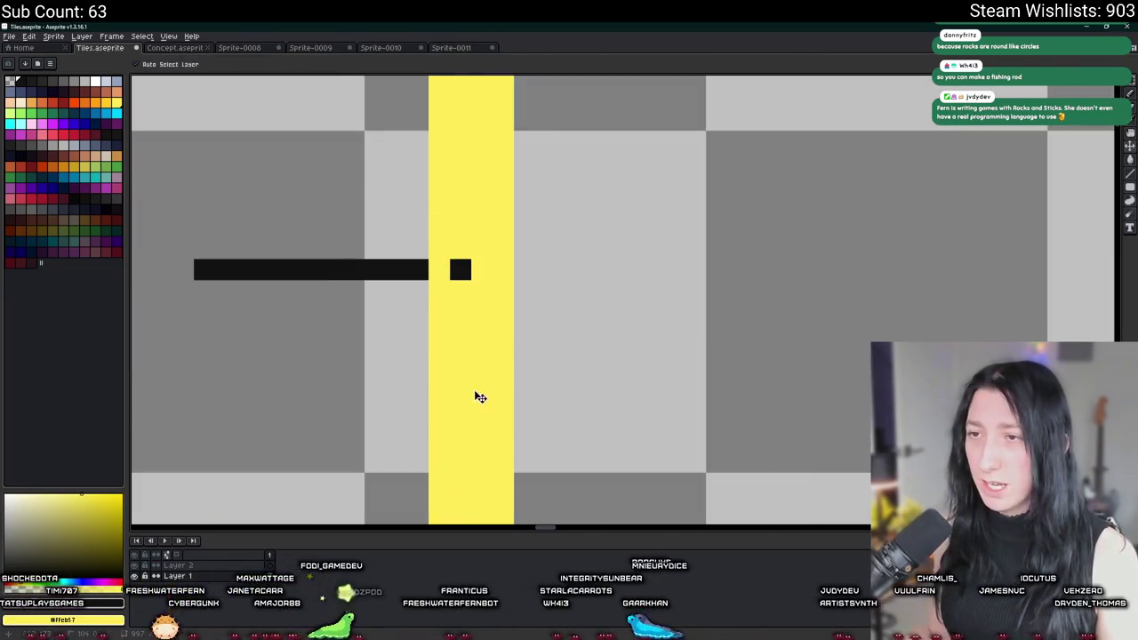
key(ctrl+z)
Draw two black dots down the yellow stripe, then return to GameMaker
click(461, 313)
click(461, 419)
scroll(456, 438, down, 1)
scroll(457, 439, down, 1)
key(alt+Tab)
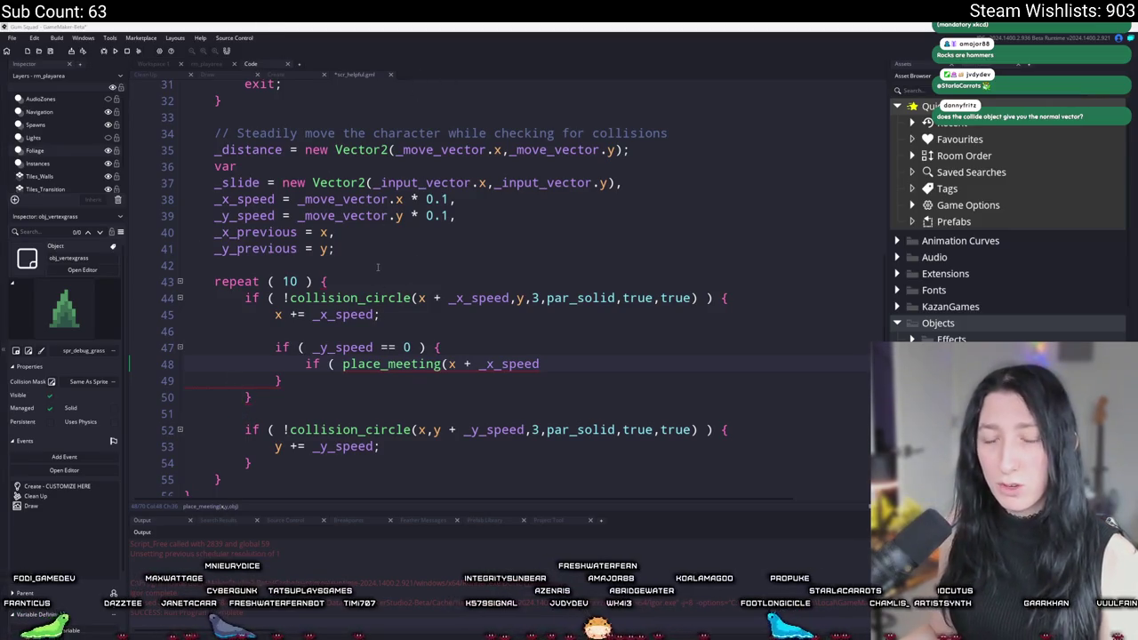
scroll(377, 267, down, 2)
scroll(445, 284, down, 3)
scroll(463, 294, up, 8)
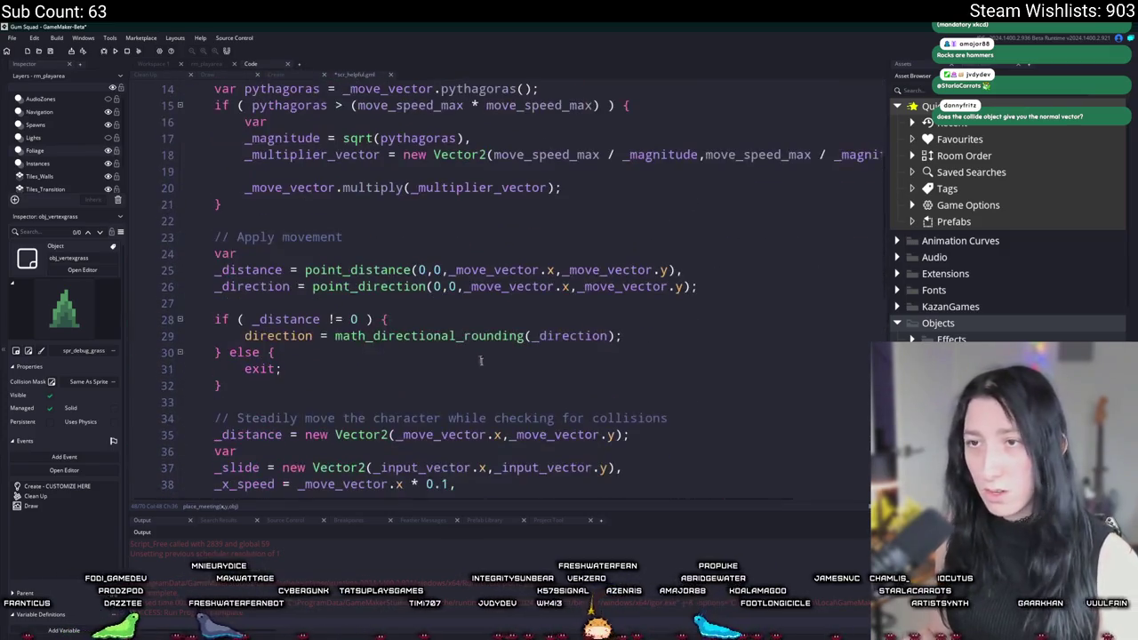
scroll(486, 195, down, 2)
scroll(476, 273, up, 3)
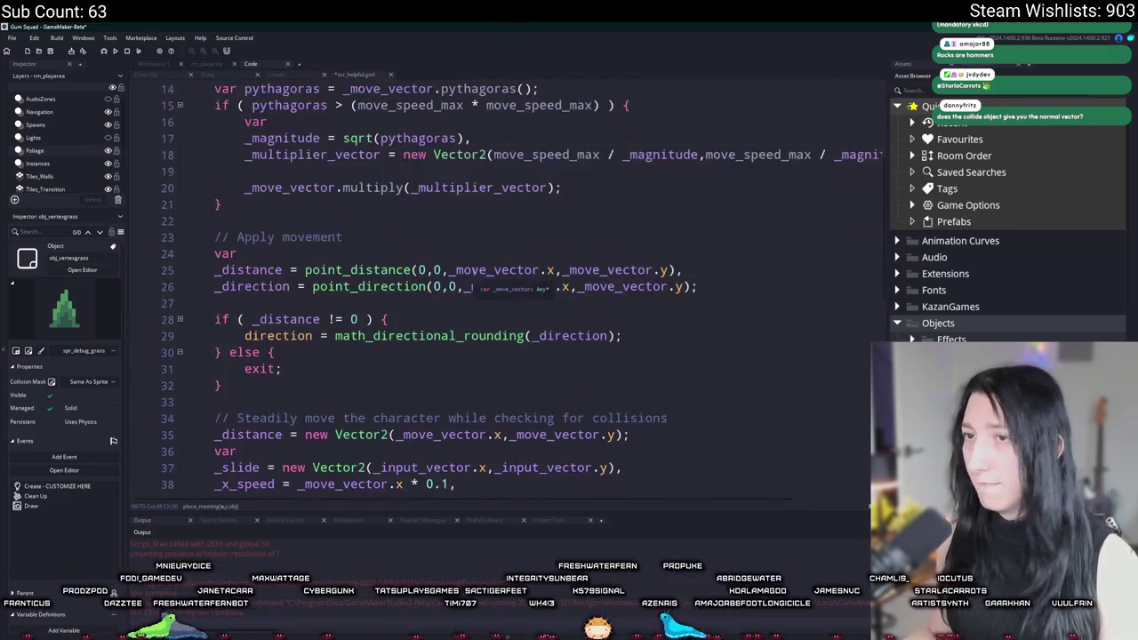
click(320, 242)
scroll(227, 423, down, 7)
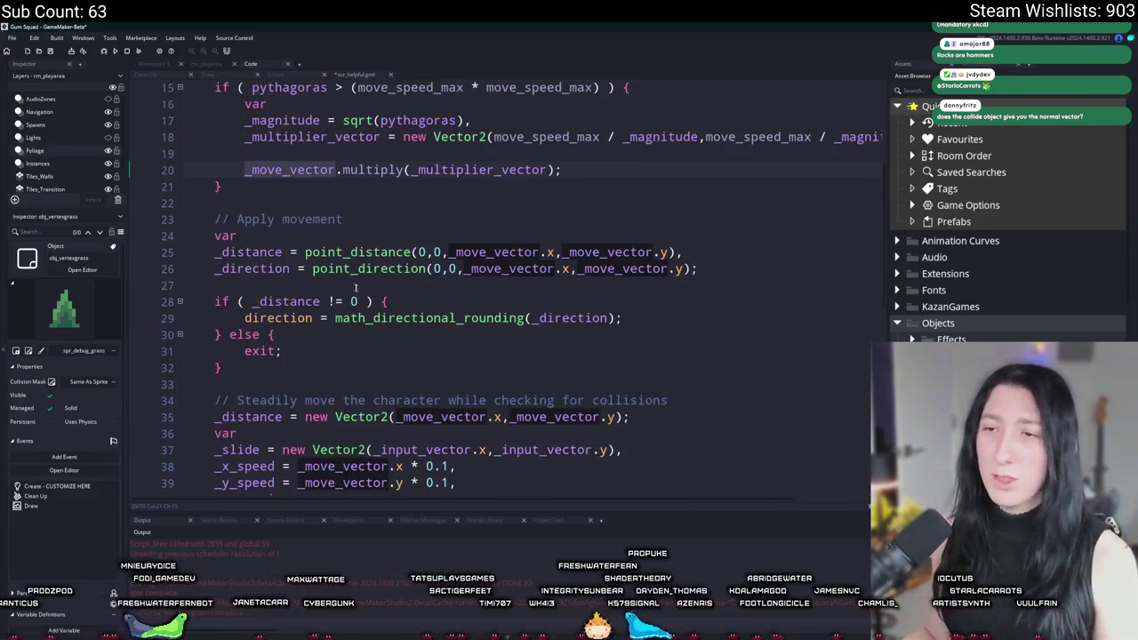
scroll(205, 356, up, 3)
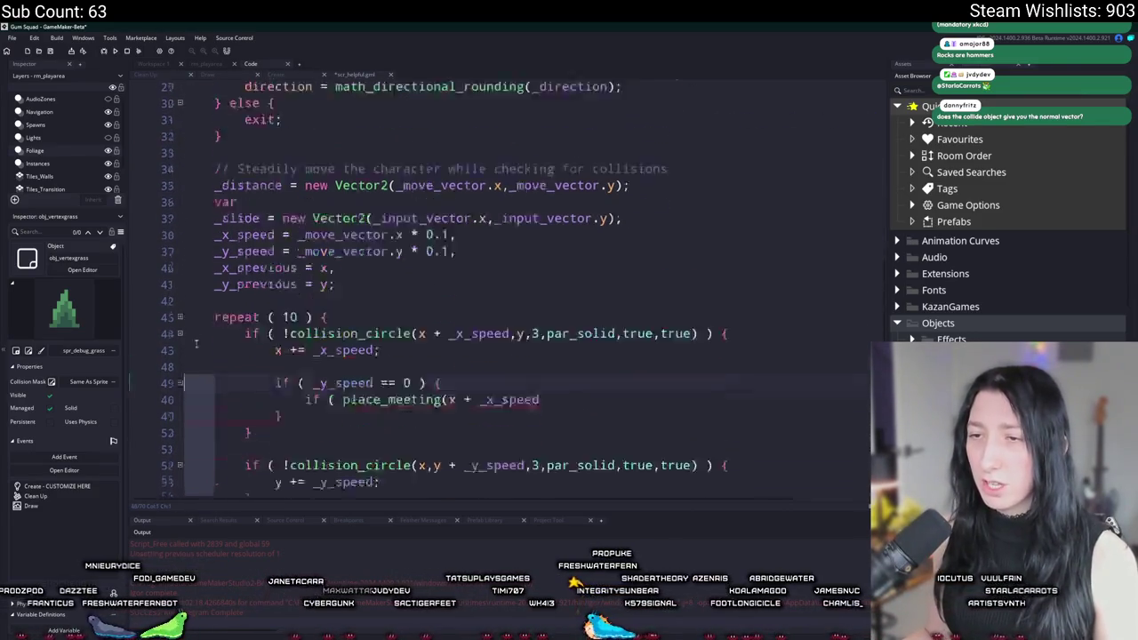
Comment out the old step-by-step collision loop on lines 34–50 with Ctrl+K
drag(215, 222, 249, 487)
key(ctrl+k)
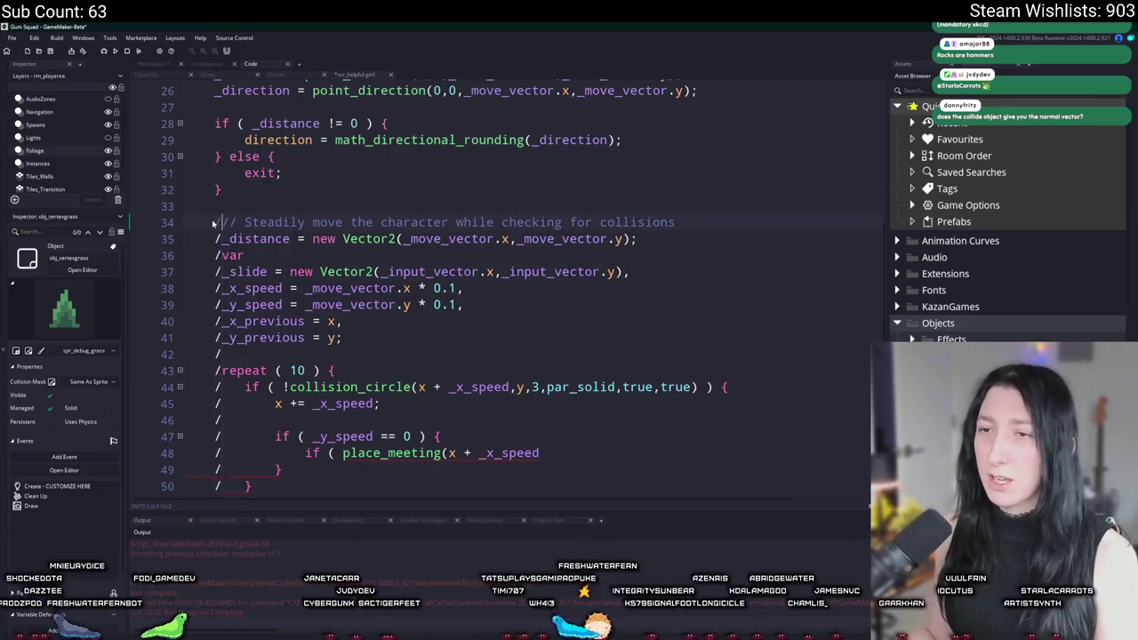
scroll(291, 207, up, 1)
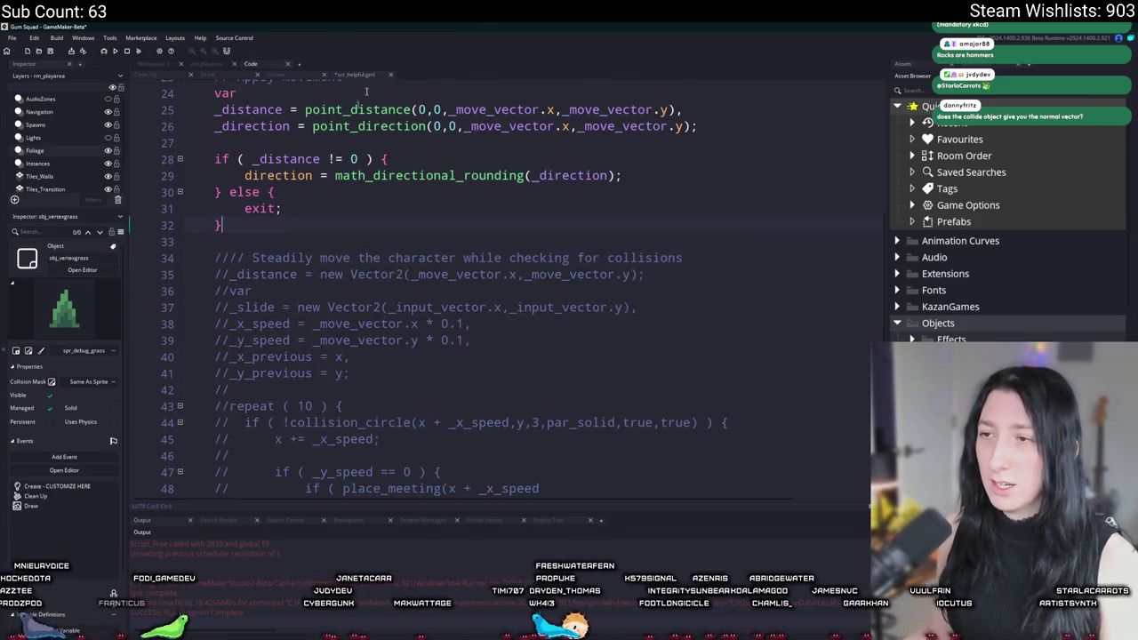
scroll(354, 249, down, 2)
scroll(333, 331, down, 1)
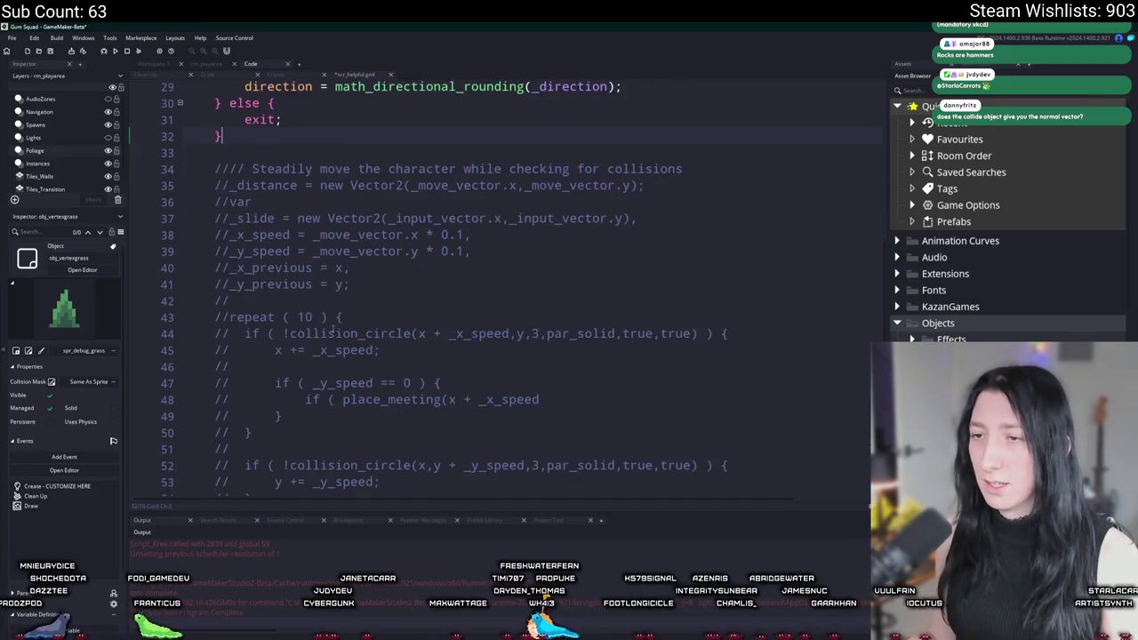
scroll(366, 153, up, 5)
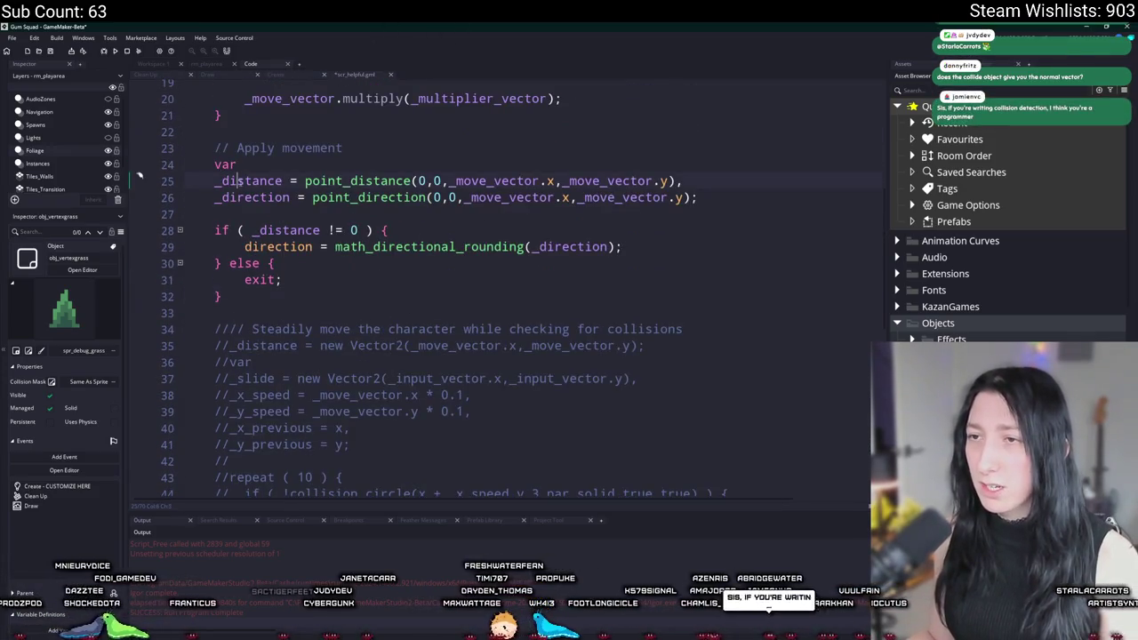
Add a move_and_collide() call on a new line after the direction block
click(285, 297)
key(Return)
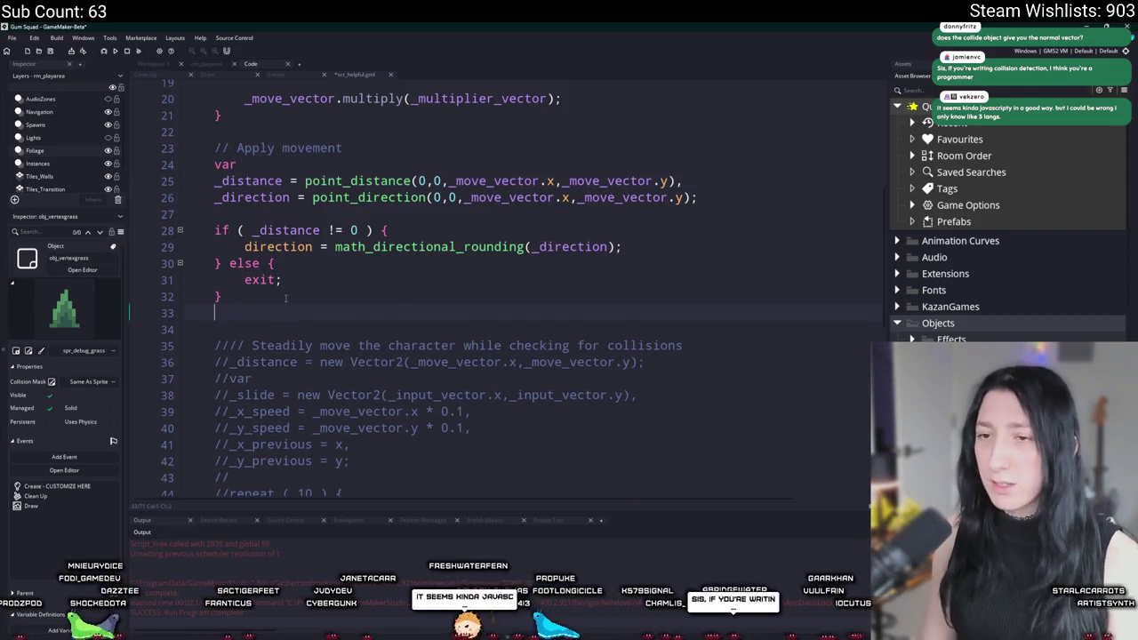
key(Return)
text(_move_vector)
key(BackSpace)
key(BackSpace)
key(BackSpace)
text(move_and)
key(Return)
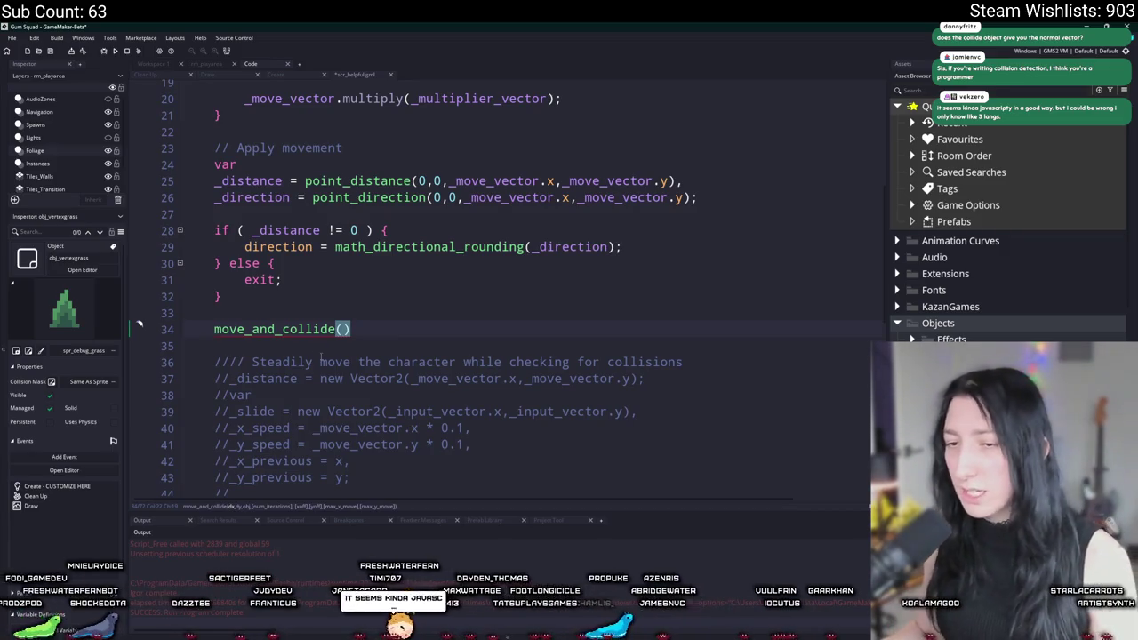
mouse_move(322, 329)
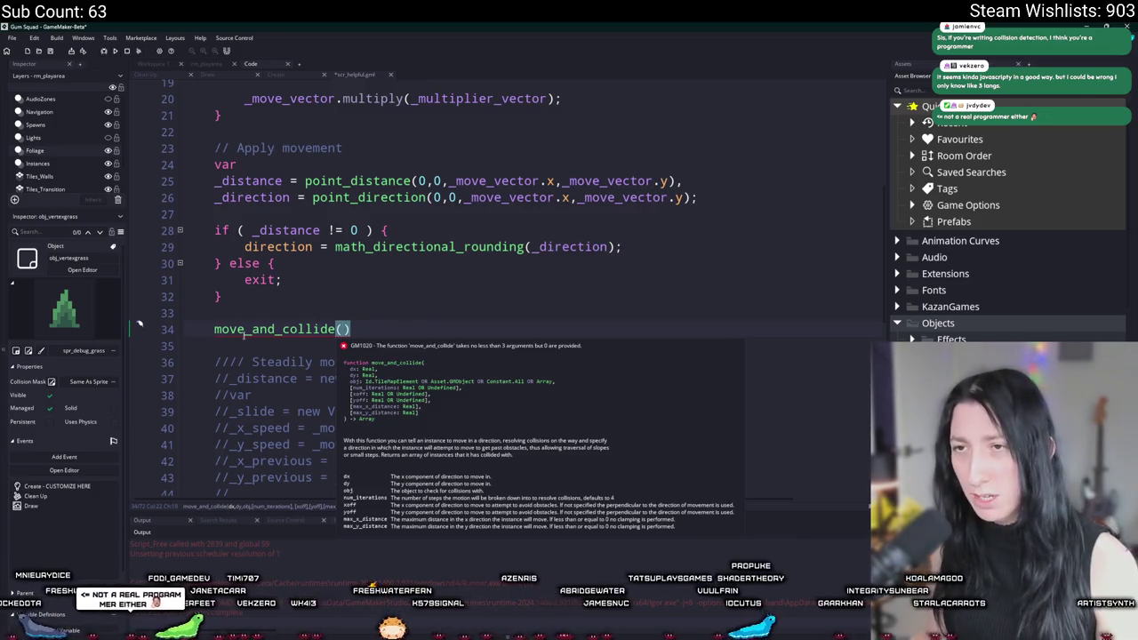
middle_click(279, 329)
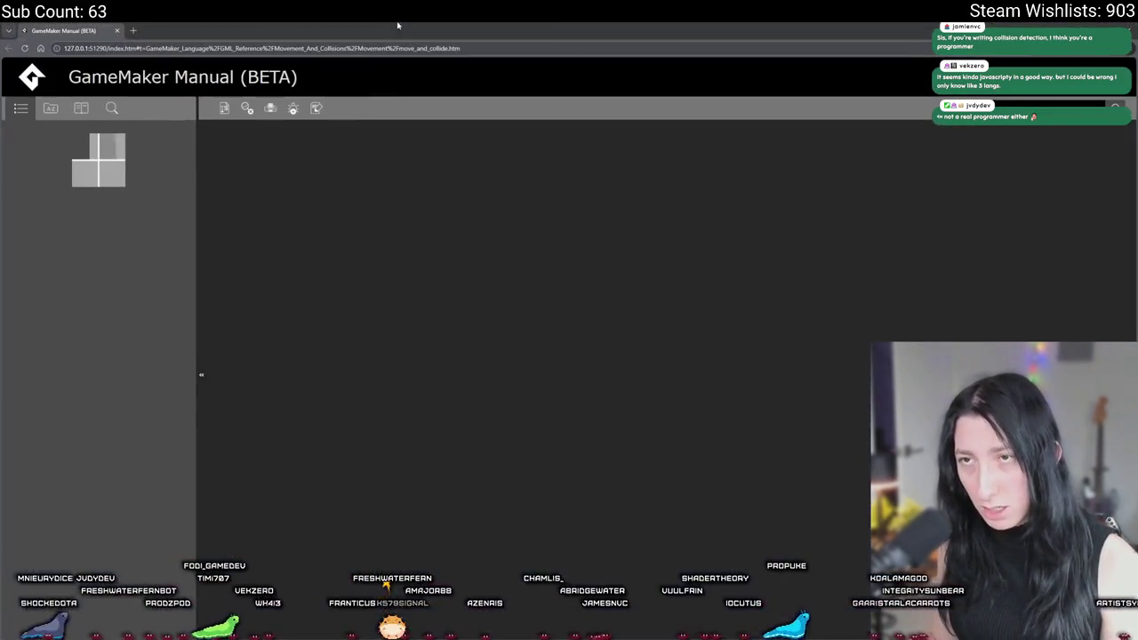
scroll(516, 347, down, 3)
scroll(516, 347, down, 15)
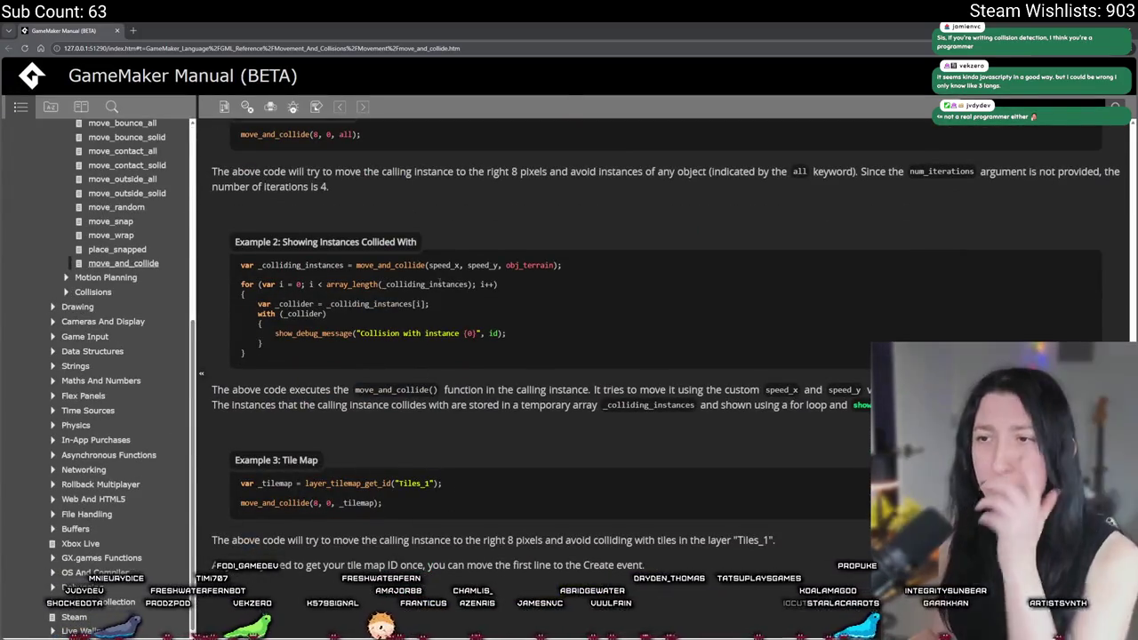
key(alt+Tab)
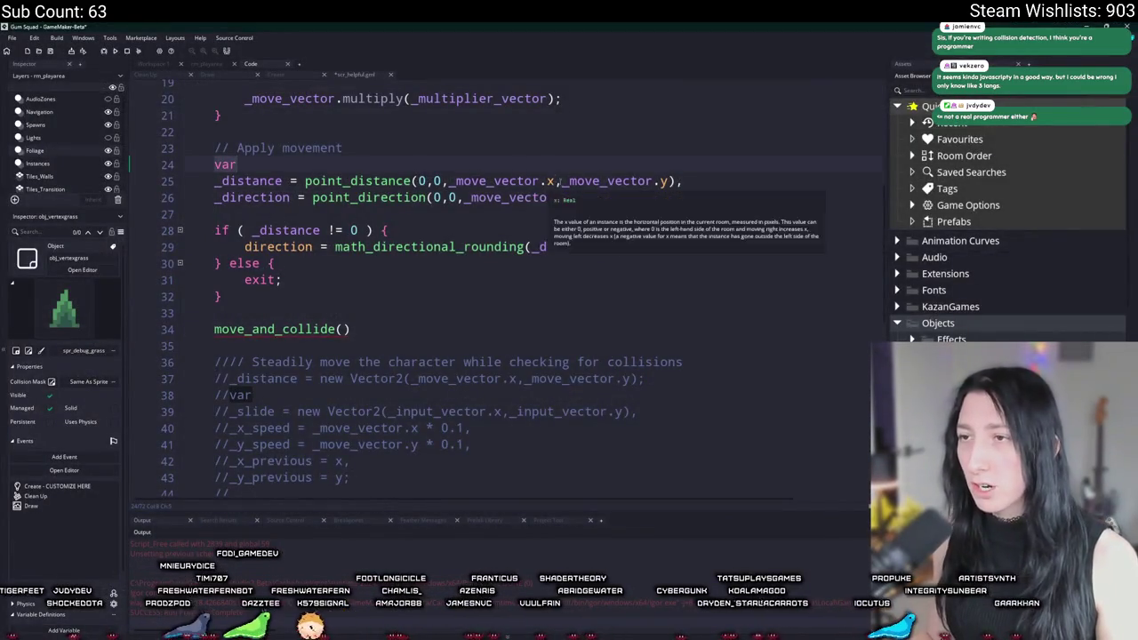
Pass _move_vector.x, _move_vector.y and par_solid as the move_and_collide arguments
click(497, 182)
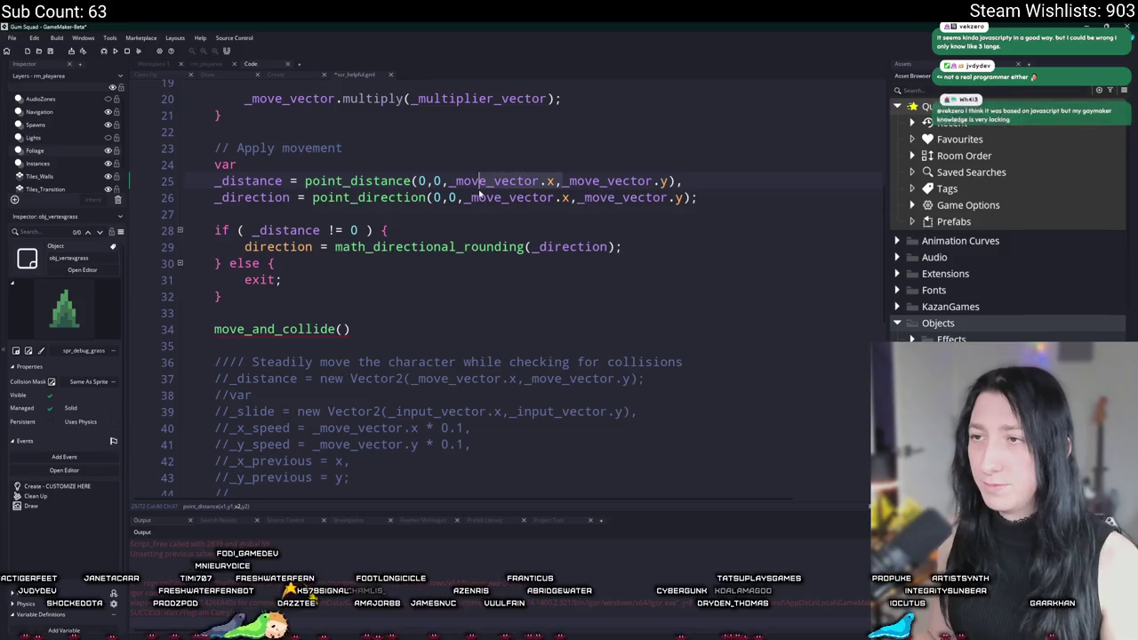
double_click(536, 181)
key(ctrl+c)
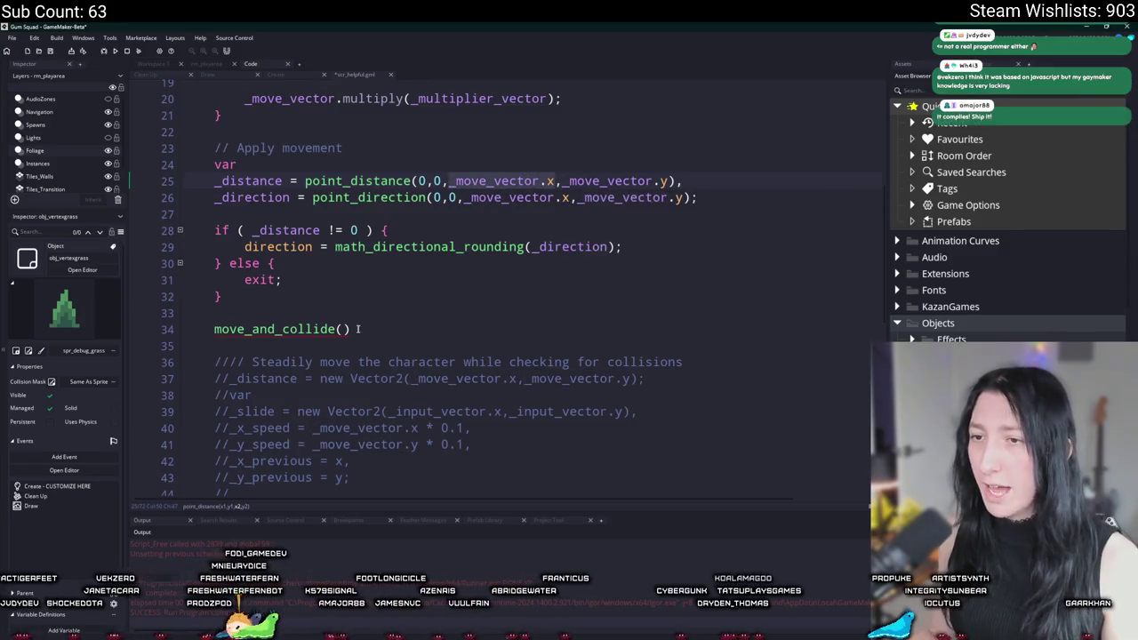
click(343, 329)
key(ctrl+v)
text(.x,)
key(ctrl+v)
text(.y,par_sol)
key(Return)
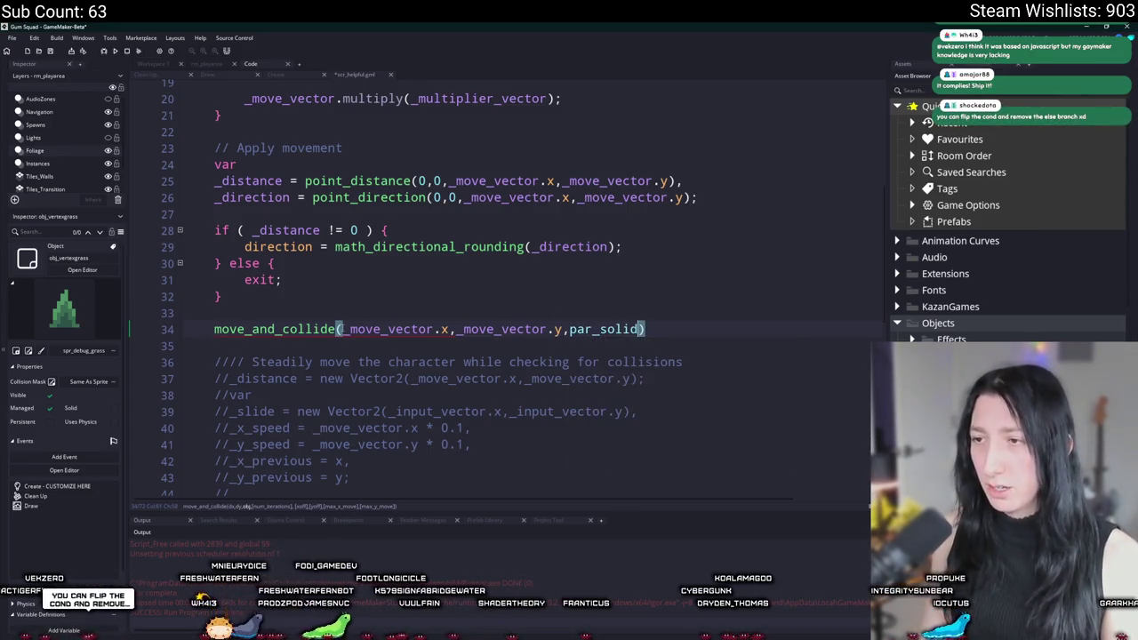
Set the iteration count to 10 and end the statement with a semicolon
text(,)
text(90)
key(BackSpace)
key(BackSpace)
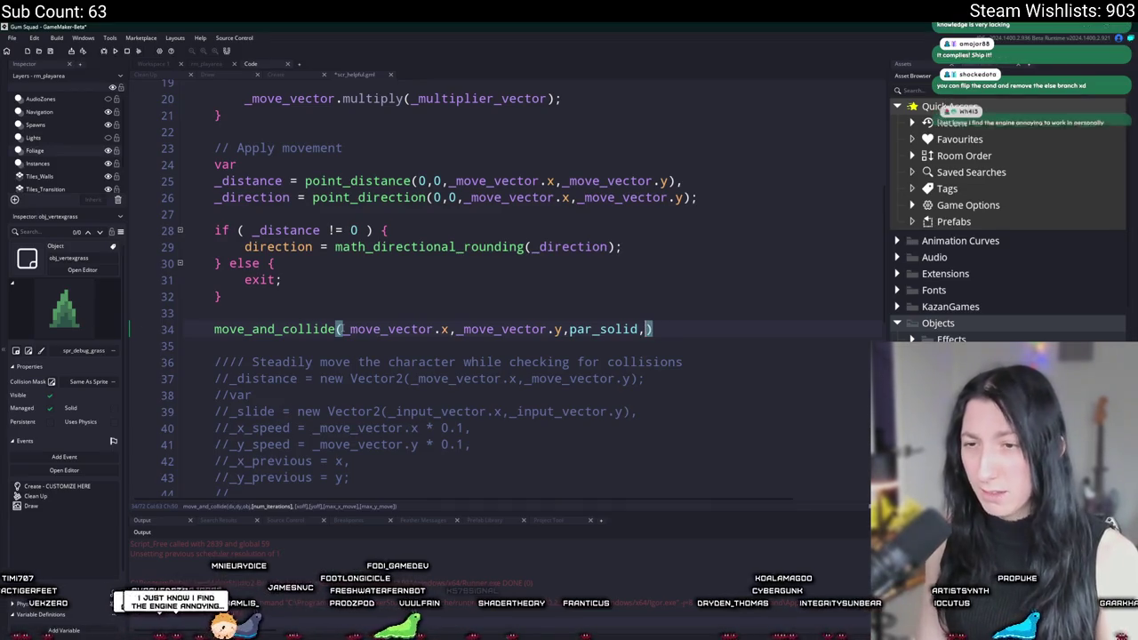
text(10,)
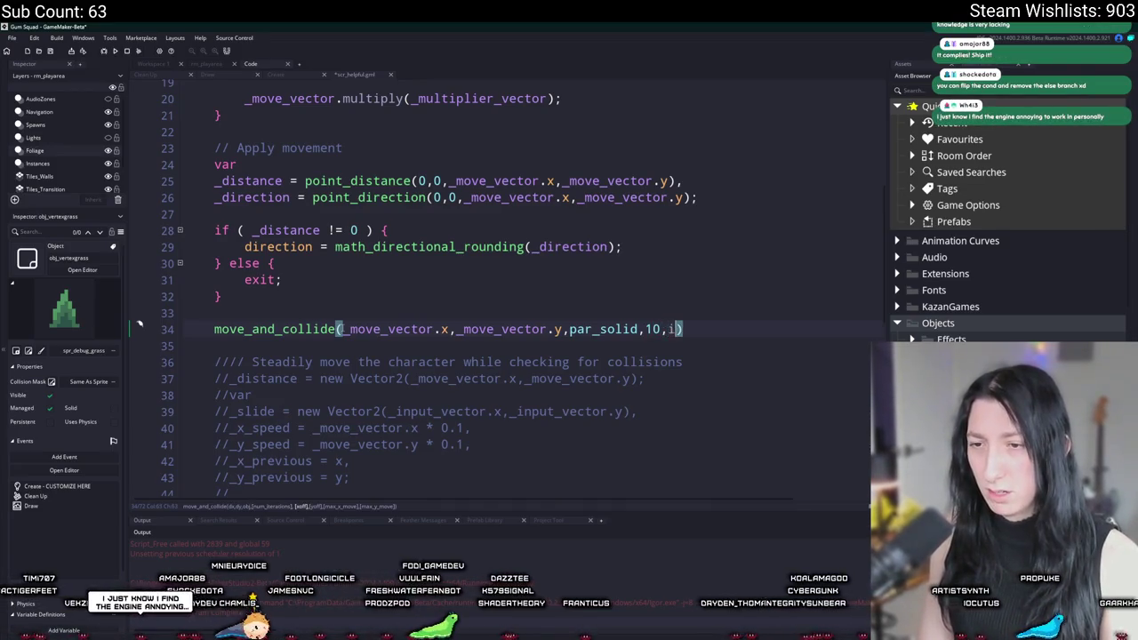
mouse_move(316, 330)
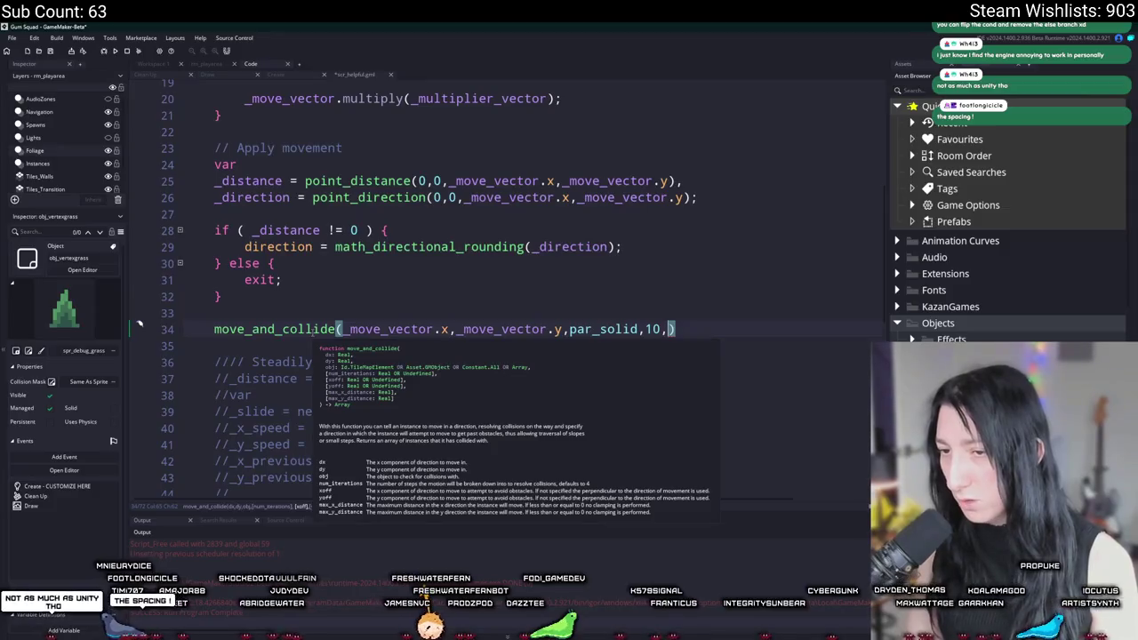
key(BackSpace)
text(;)
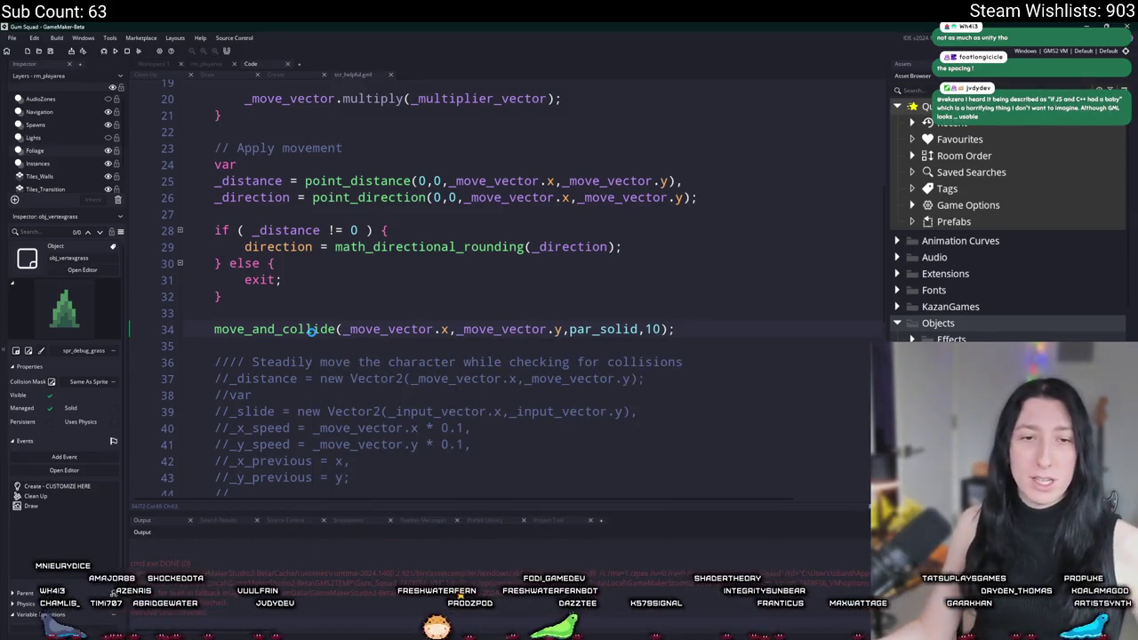
mouse_move(267, 325)
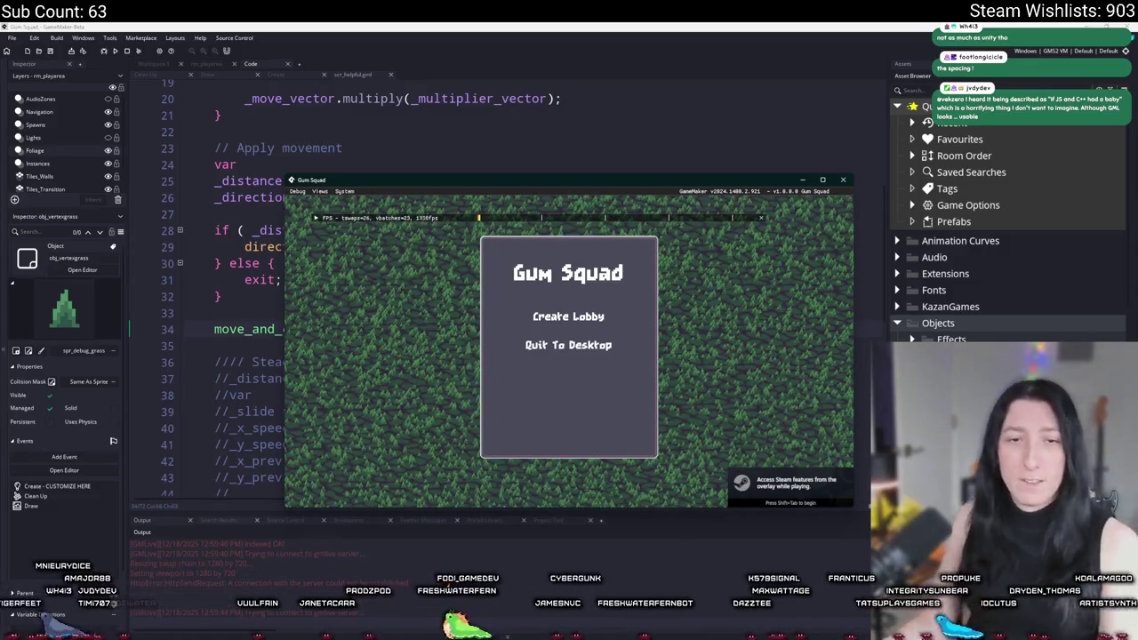
Maximize the game window, create a lobby to try the new movement, then exit to the code
double_click(330, 181)
click(539, 278)
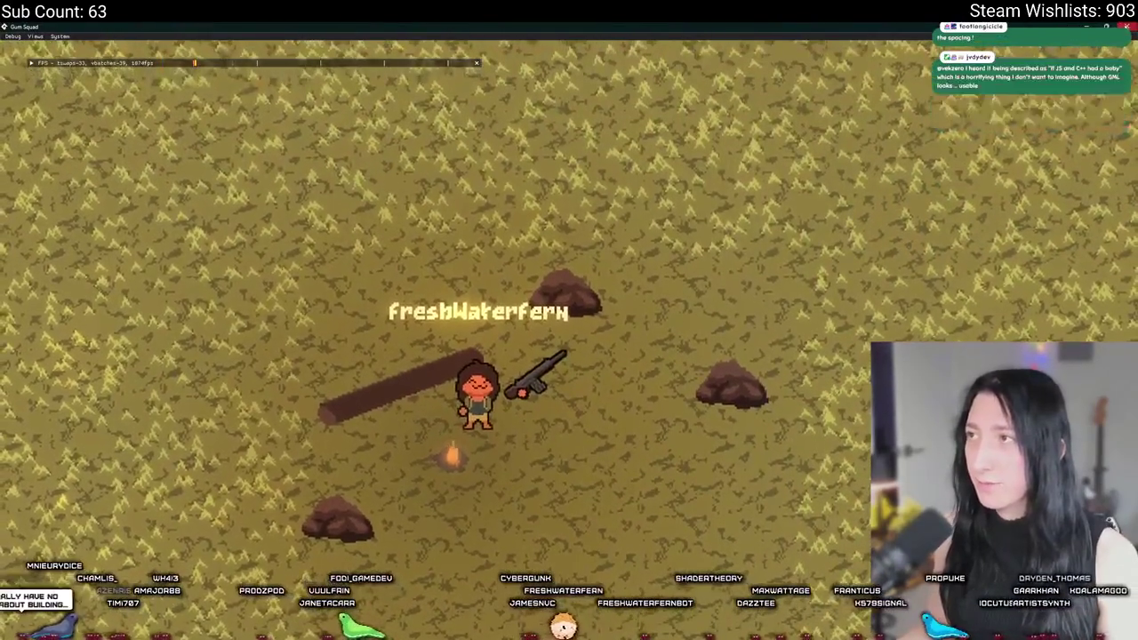
key(Escape)
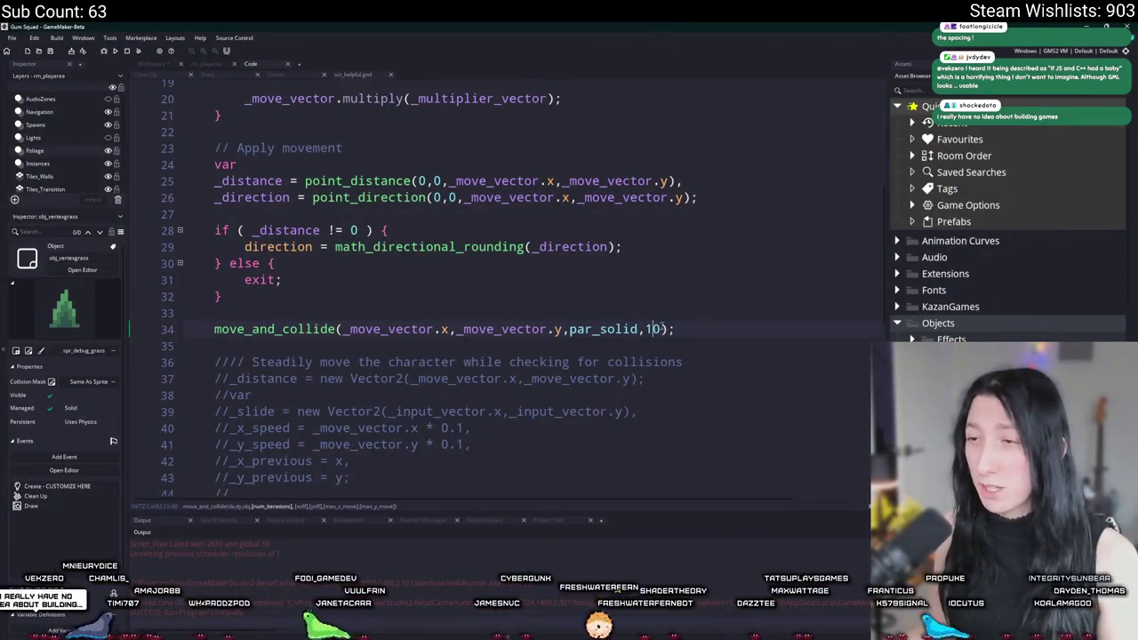
scroll(628, 349, down, 1)
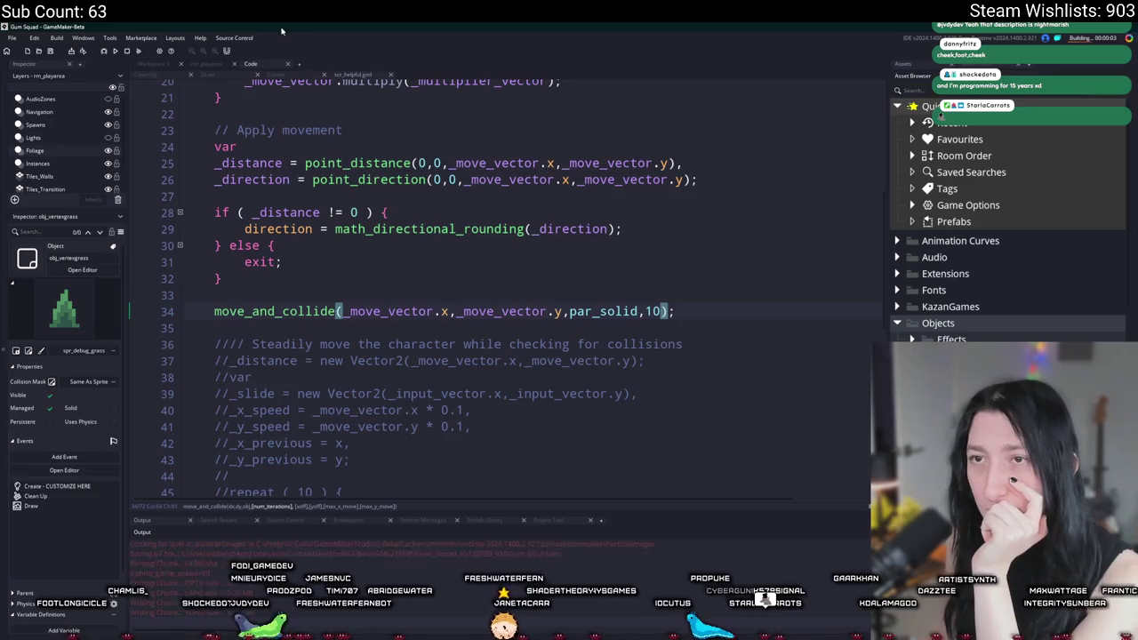
Shift obj_player slightly down and right in rm_playarea, then run and close a playtest
click(206, 64)
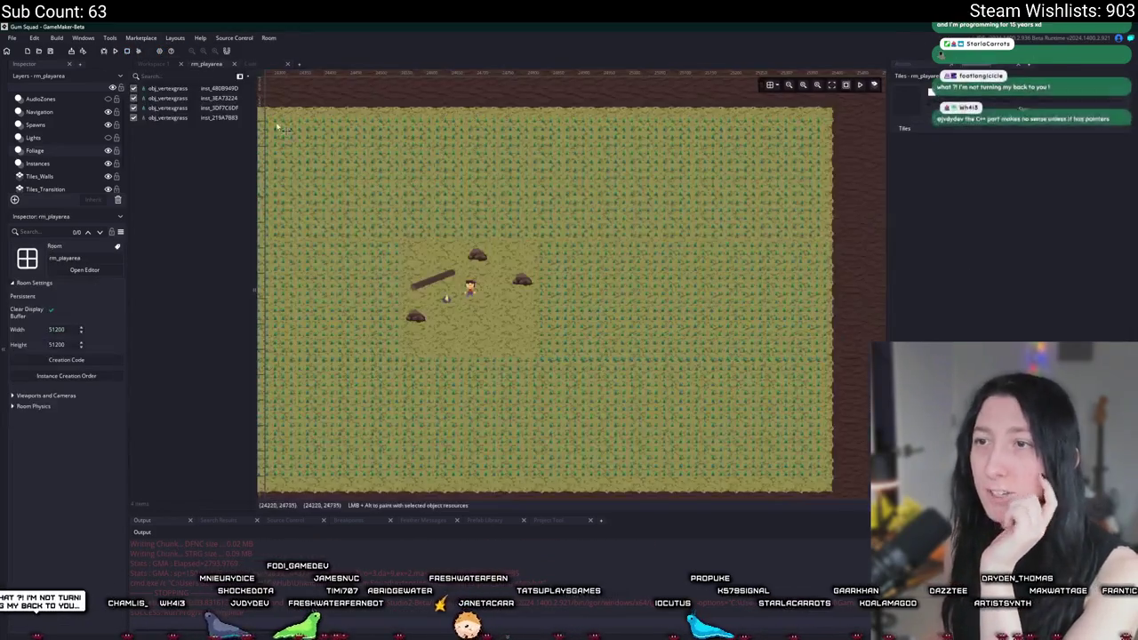
click(37, 163)
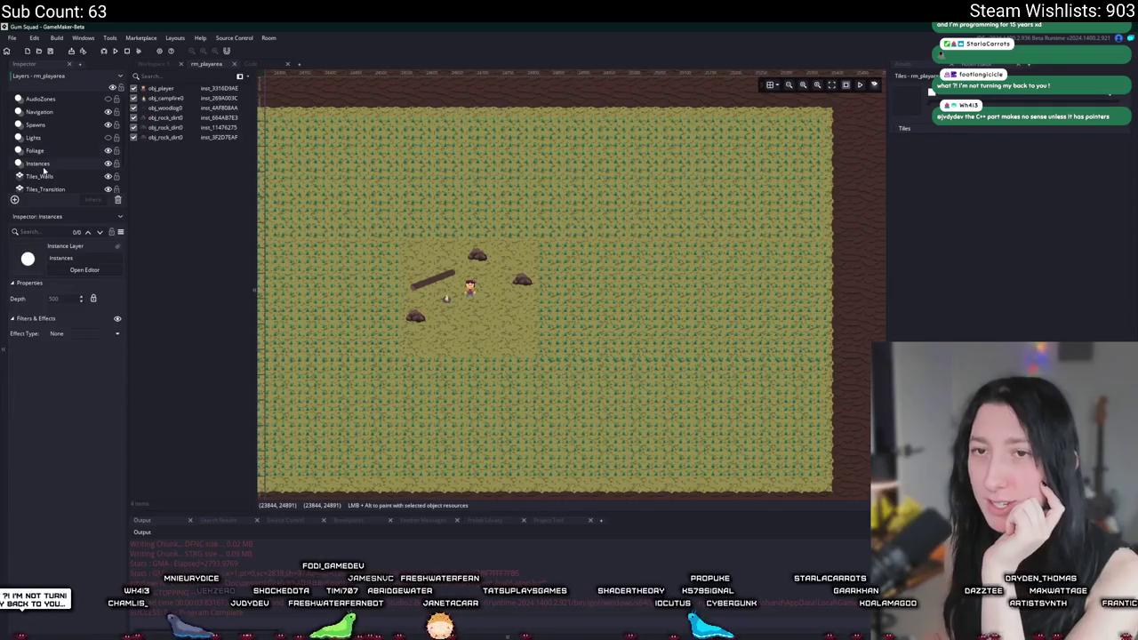
drag(469, 288, 506, 319)
click(169, 107)
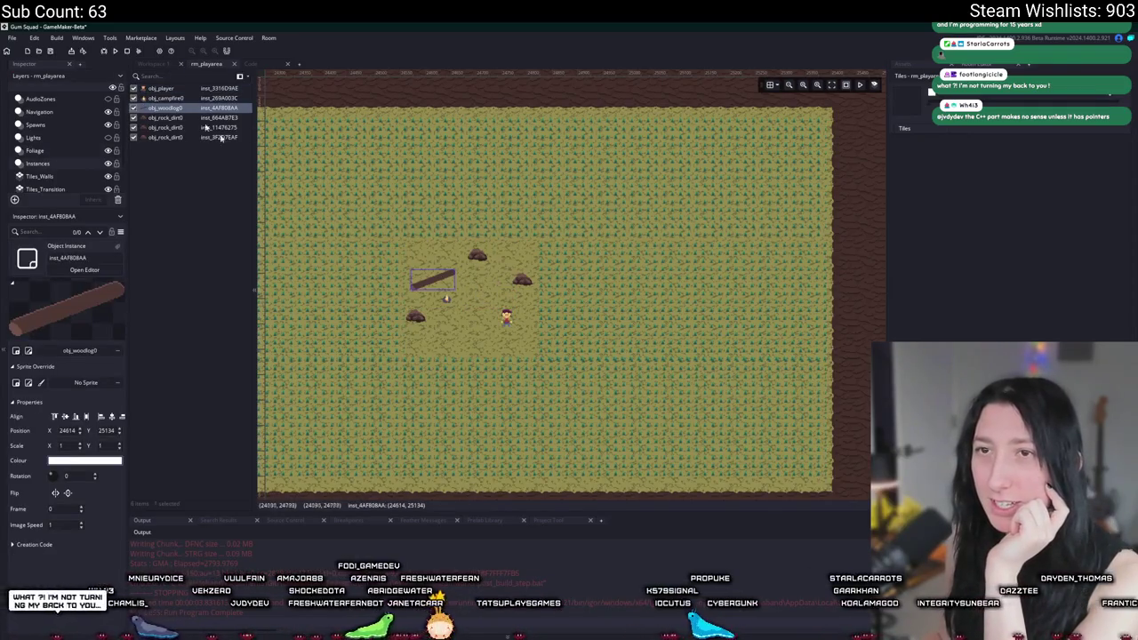
click(115, 51)
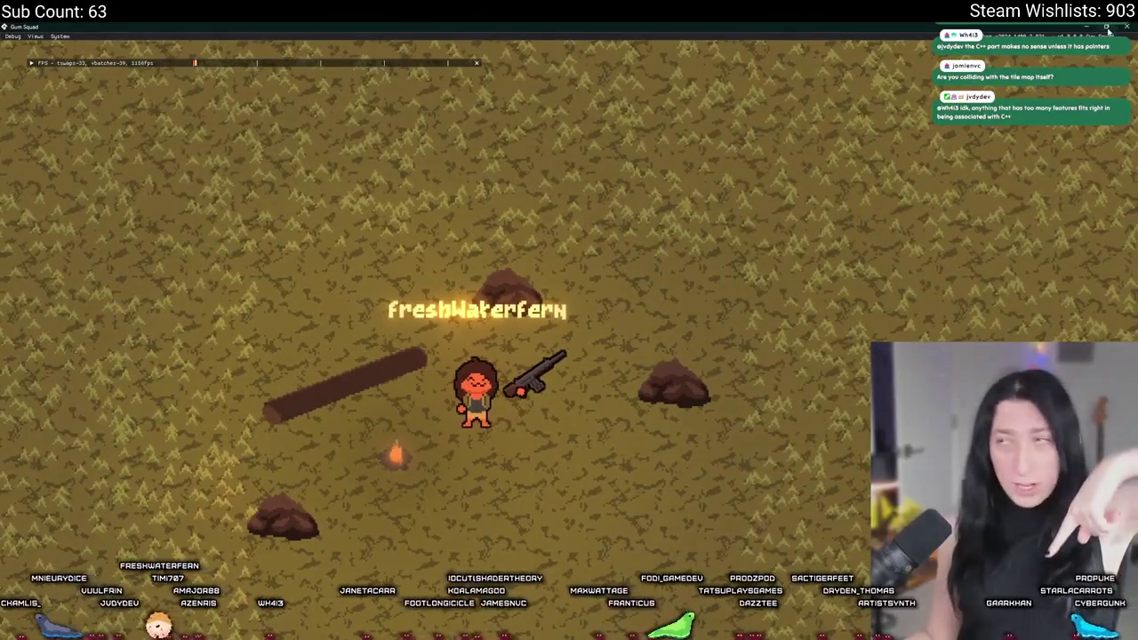
click(1123, 30)
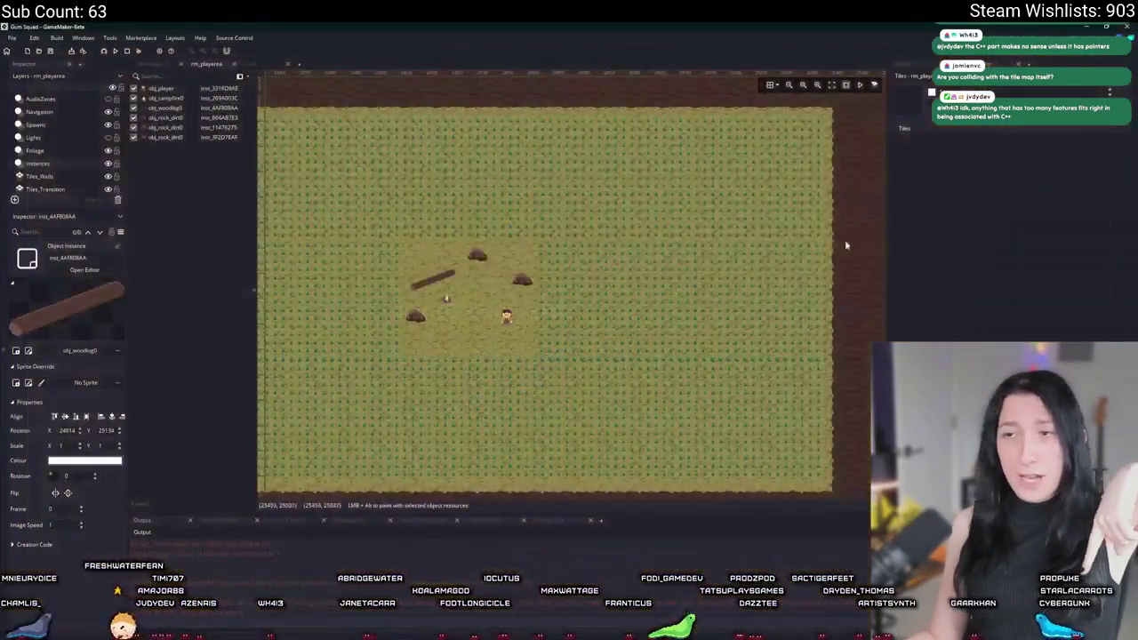
Insert line 34 reading mask_index = spr_ above the move_and_collide call
click(266, 68)
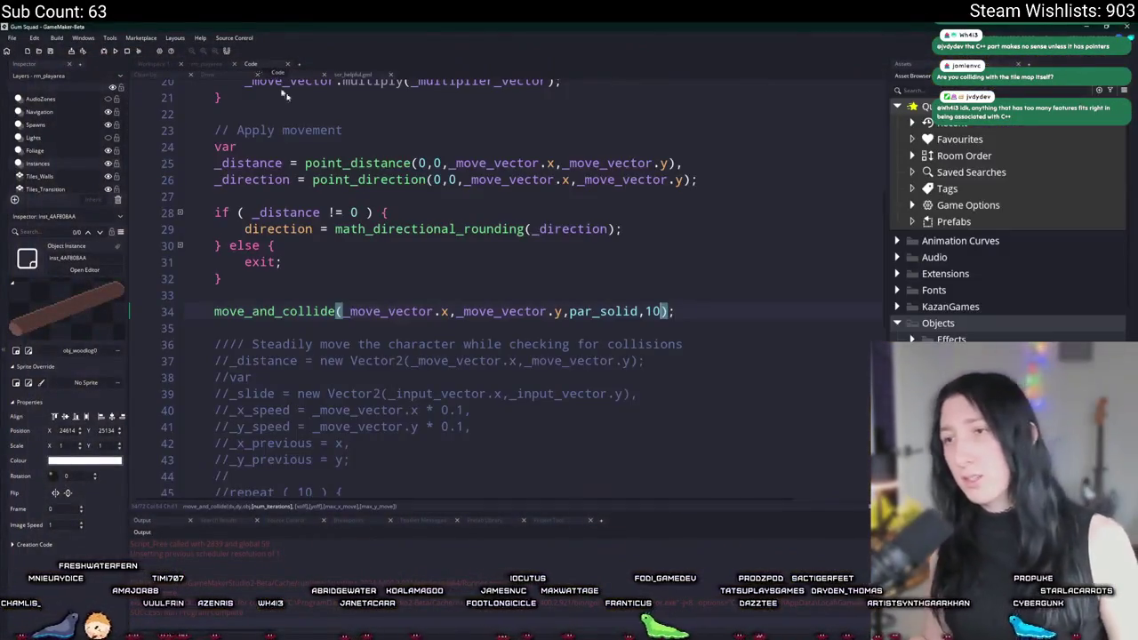
click(481, 296)
key(Return)
text(mask_i)
text(ndex = c)
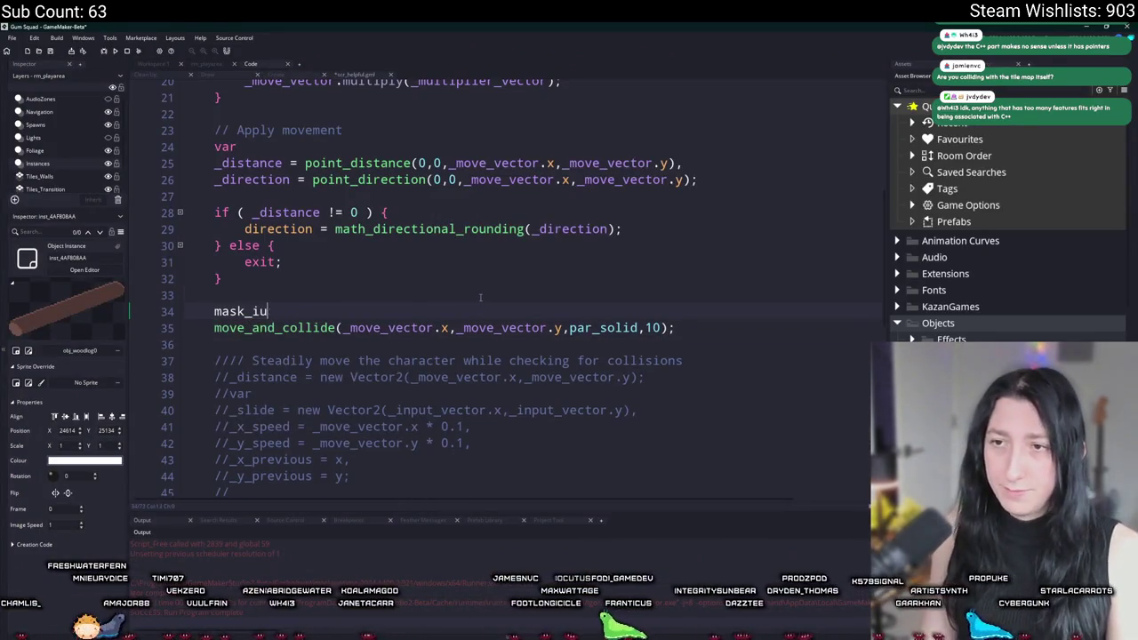
text(ollision)
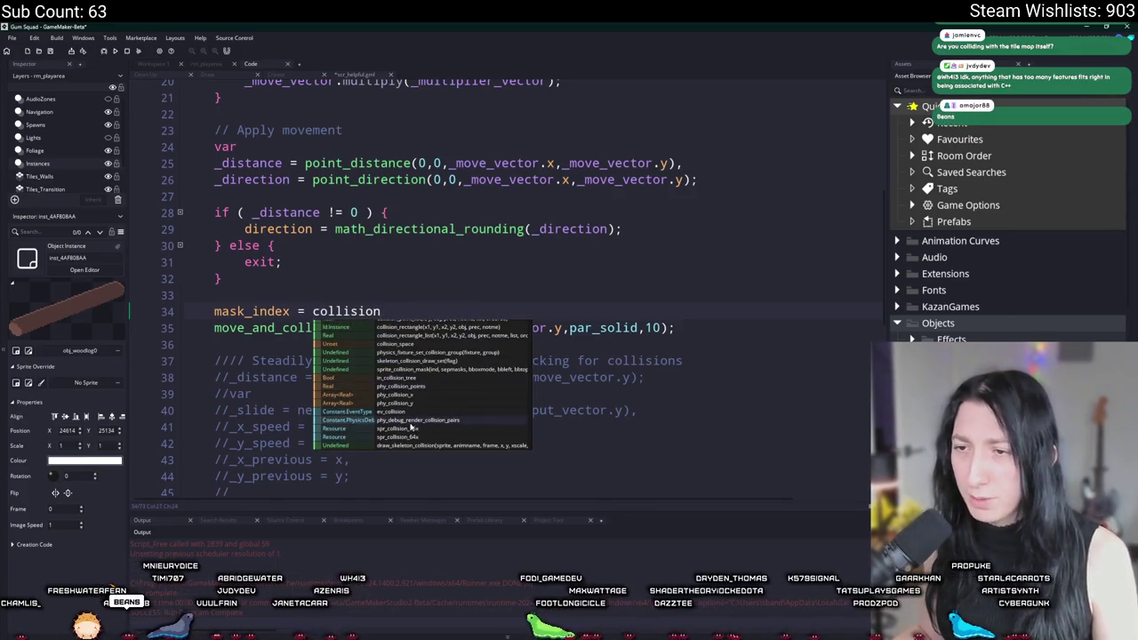
key(BackSpace)
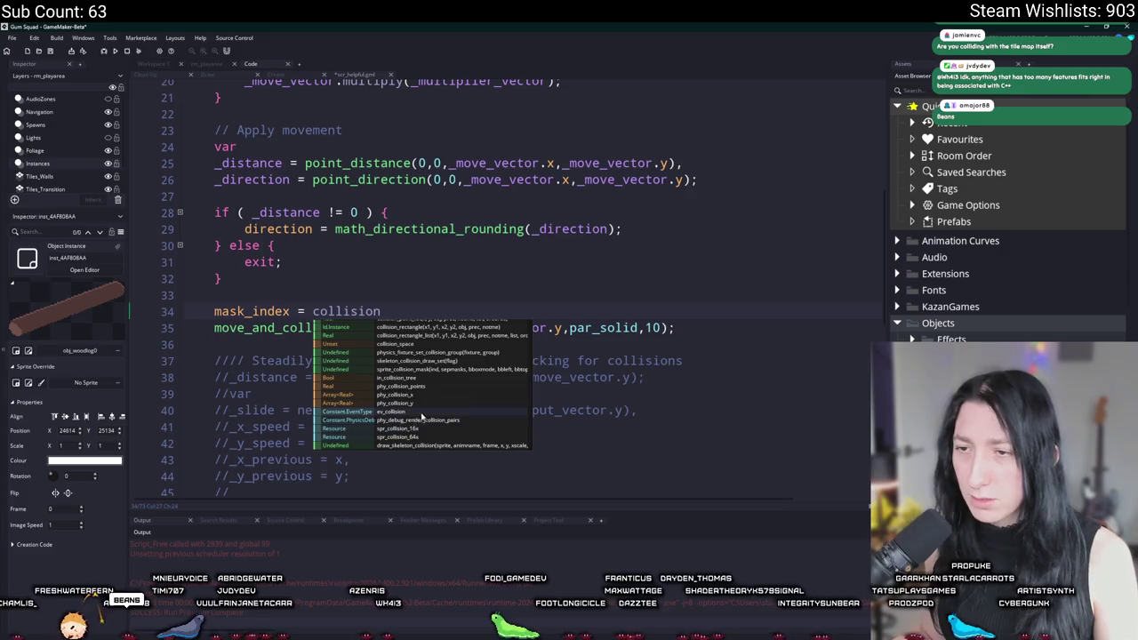
key(BackSpace)
key(BackSpace)
key(BackSpace)
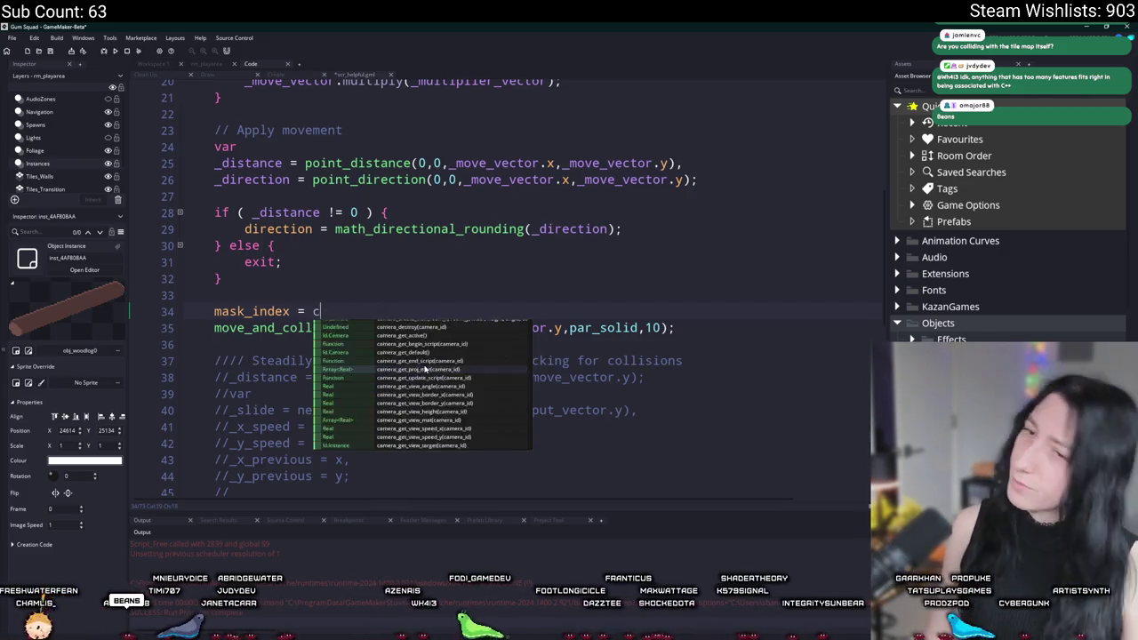
text(spr_)
text(pl)
key(BackSpace)
key(BackSpace)
text(m)
key(BackSpace)
text(m)
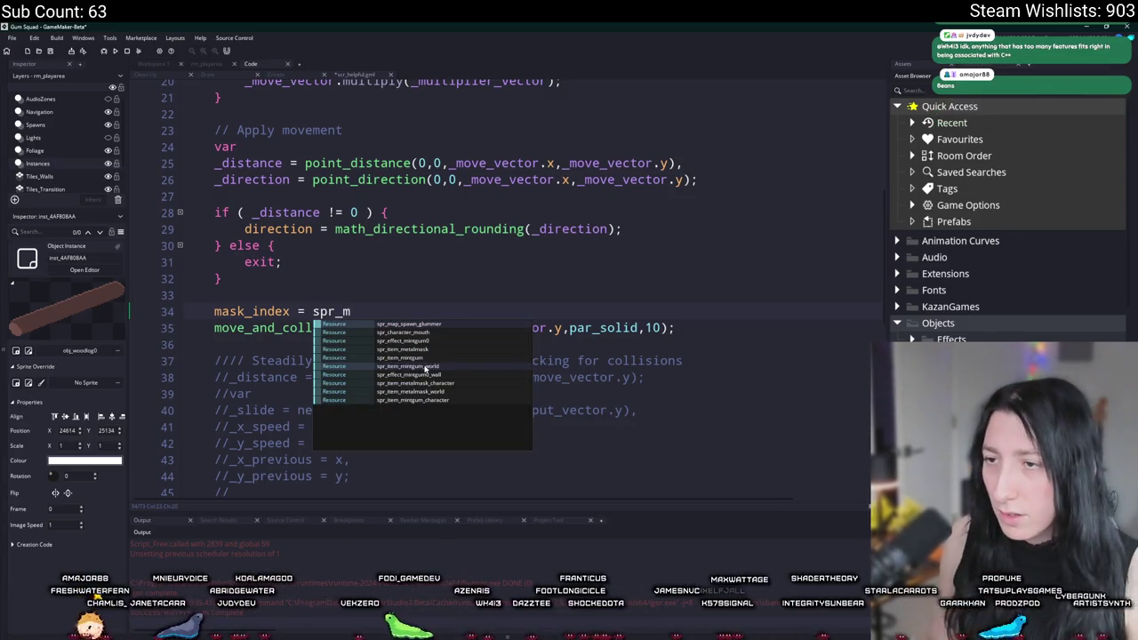
key(BackSpace)
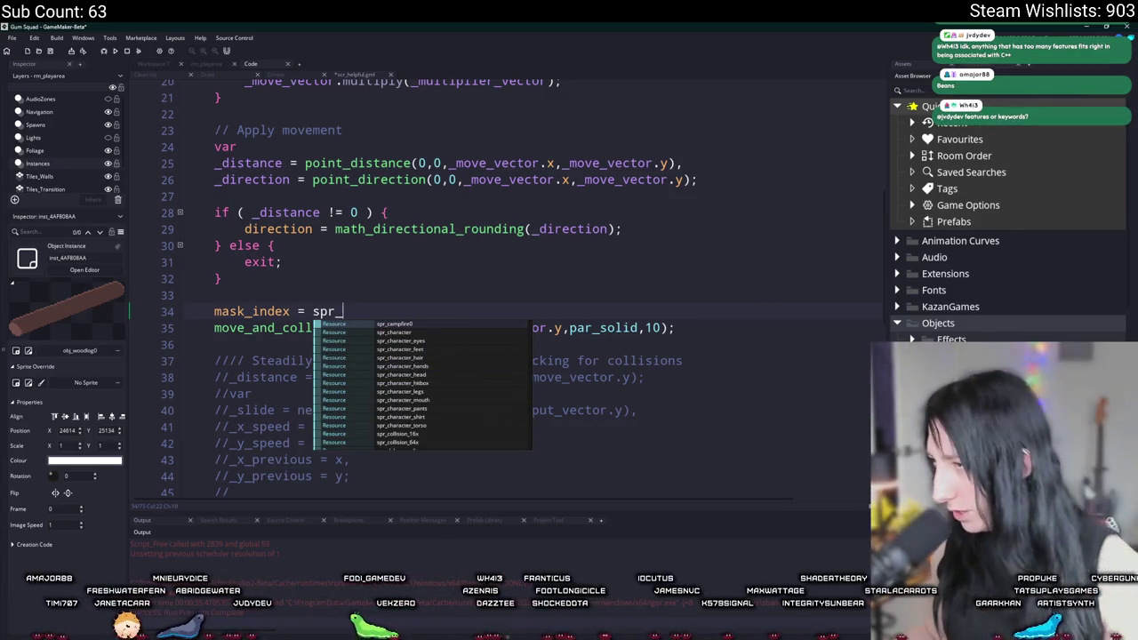
Find and select spr_character_hitbox in the Asset Browser's Character folder
scroll(1005, 222, down, 10)
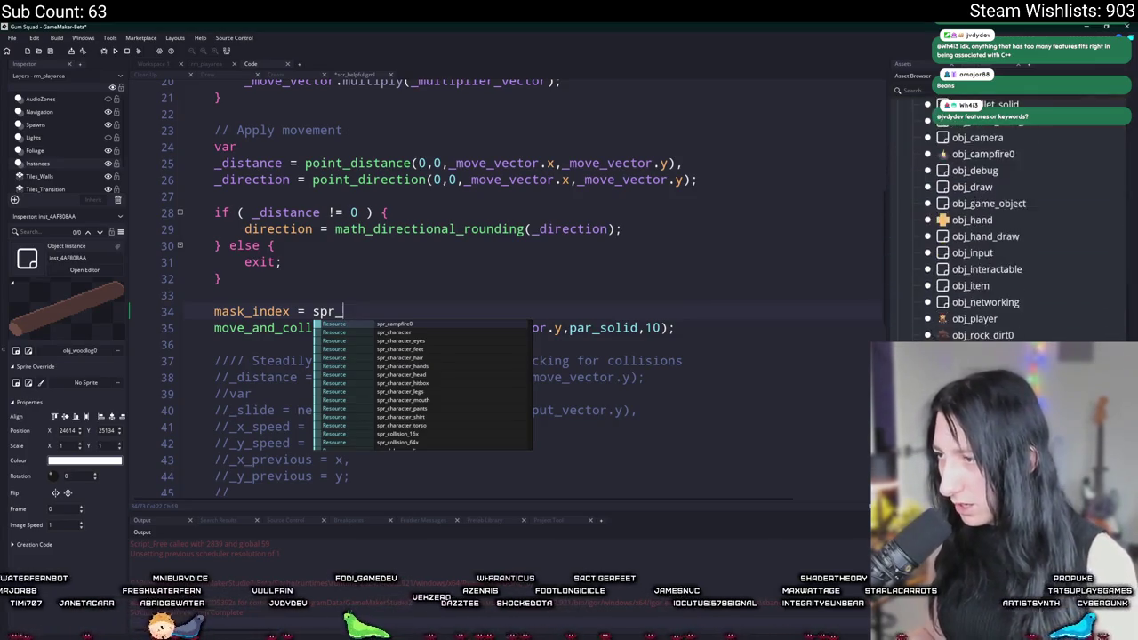
click(912, 311)
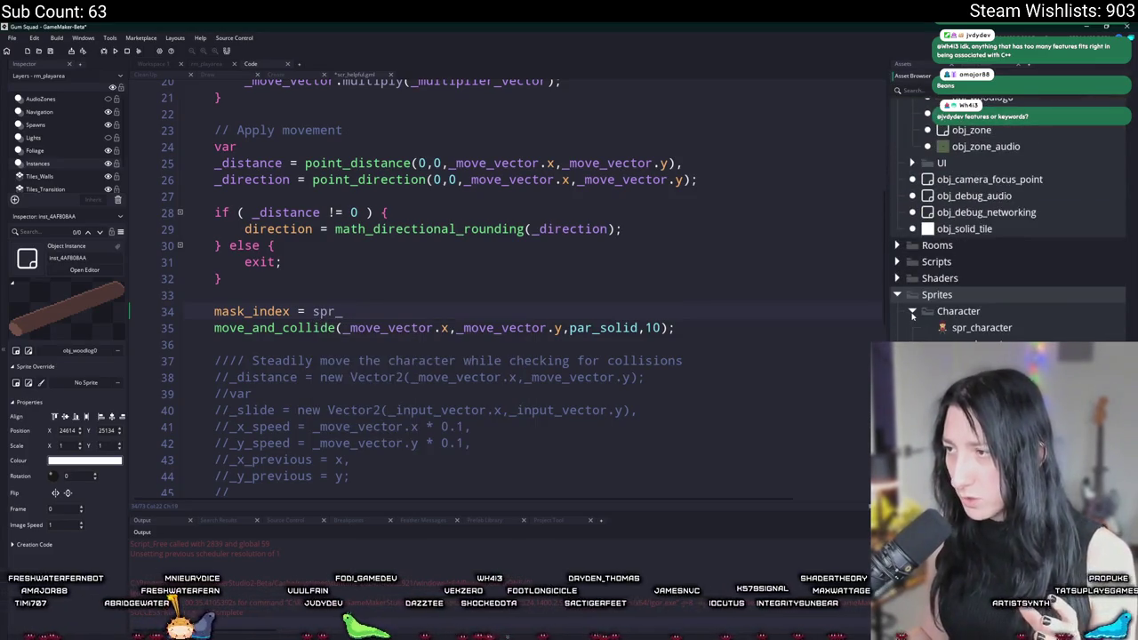
scroll(996, 222, down, 5)
click(996, 217)
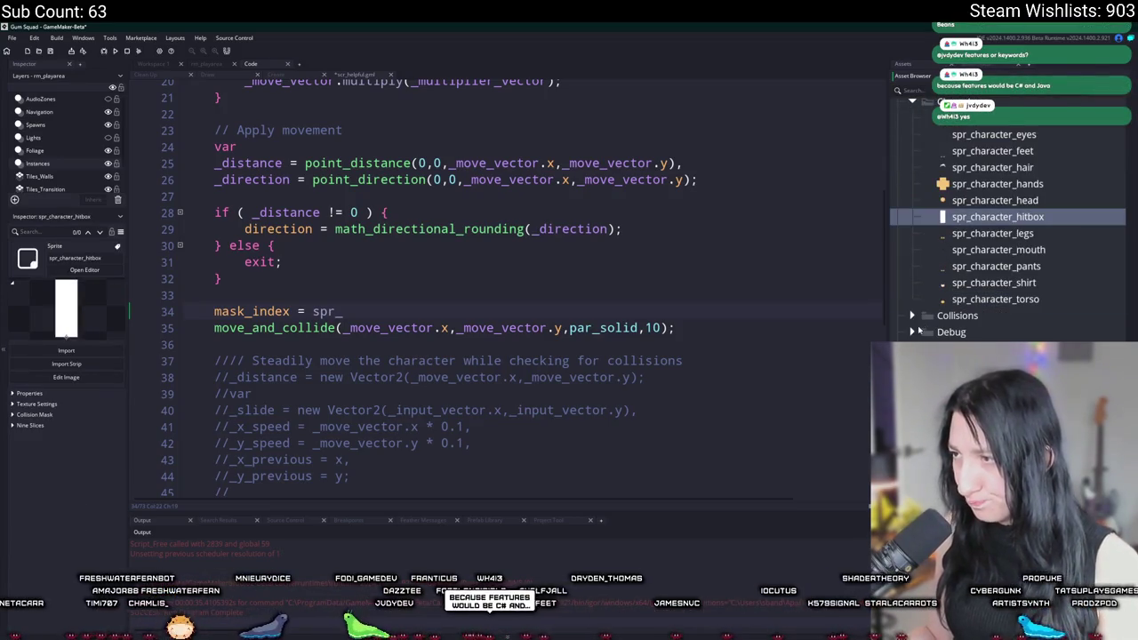
click(913, 315)
click(914, 316)
scroll(1022, 266, up, 3)
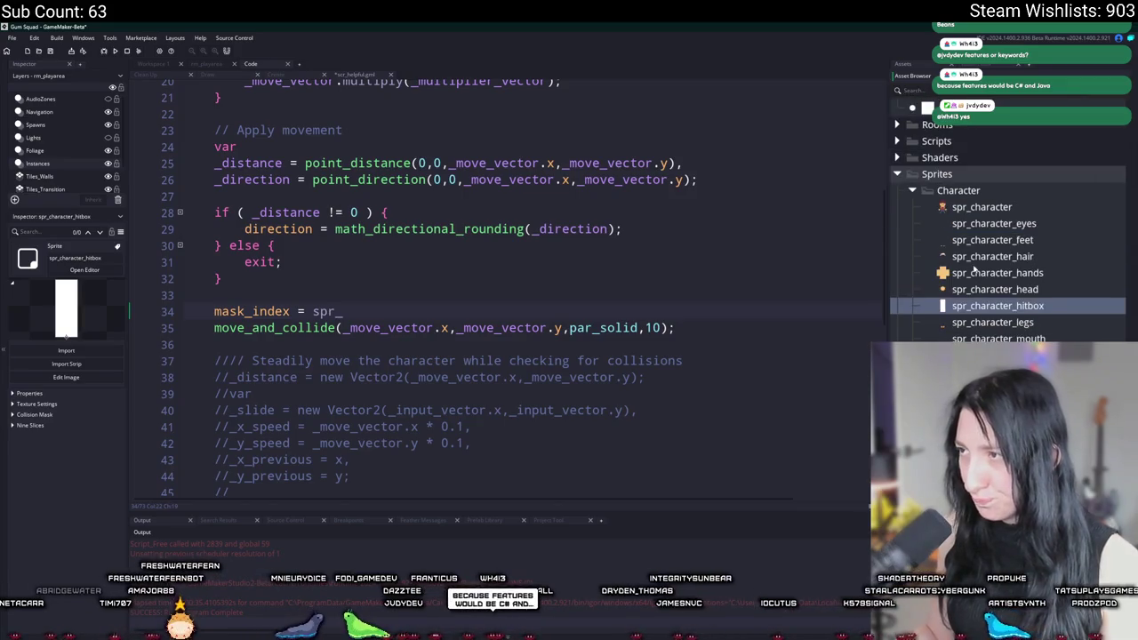
click(993, 256)
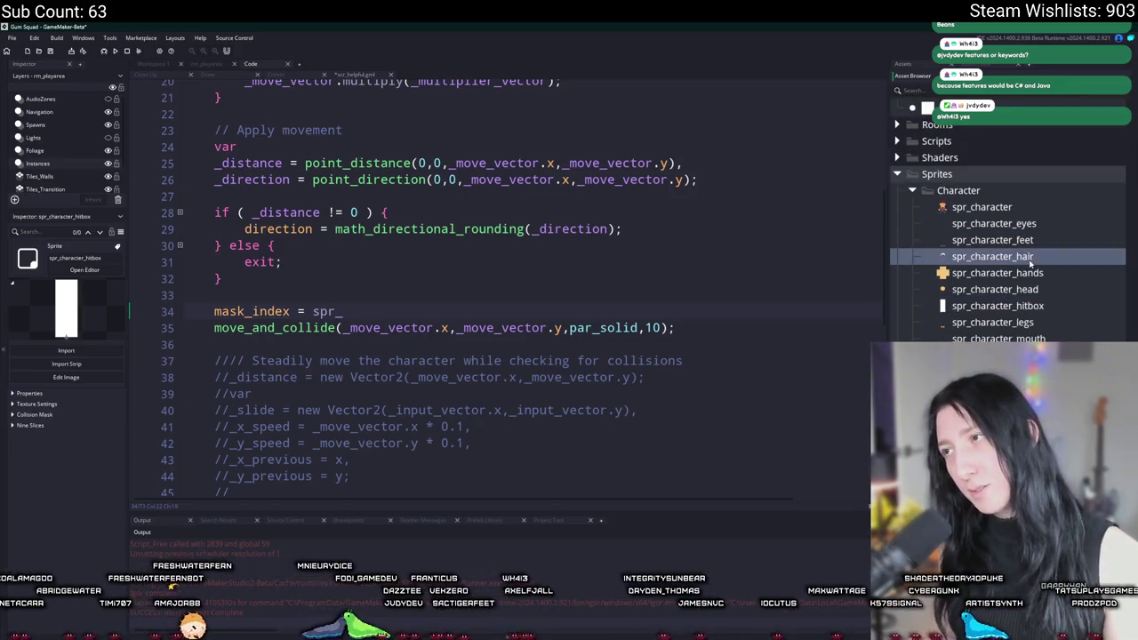
click(995, 305)
Duplicate it, rename the copy spr_character_hitbox_movement, and open it
key(ctrl+d)
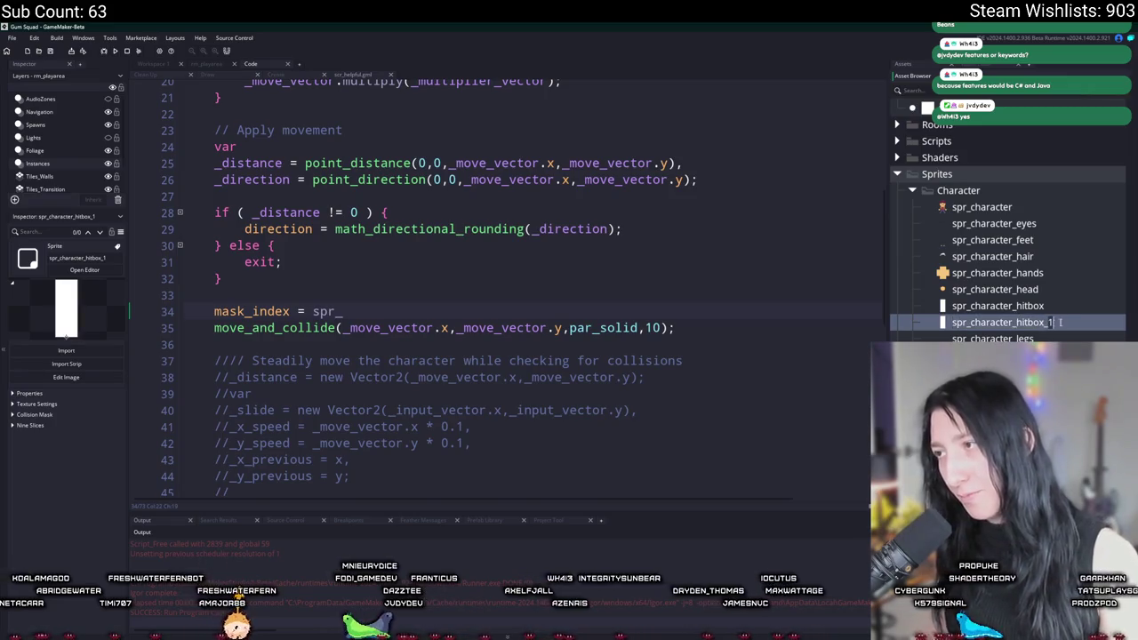
key(BackSpace)
text(movement)
key(Return)
click(85, 270)
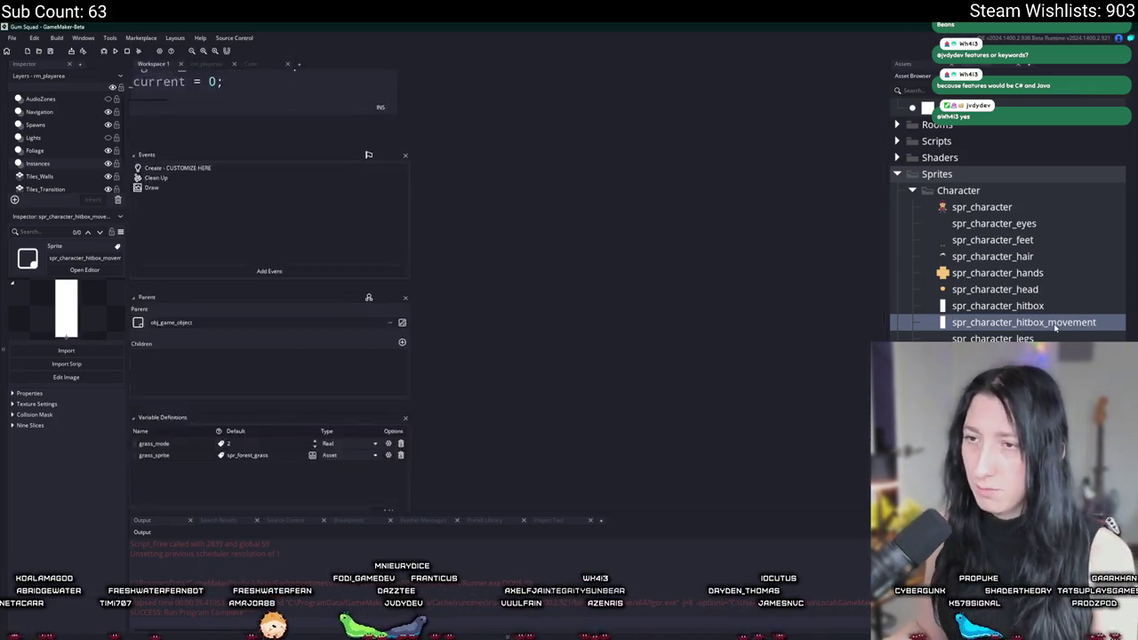
Erase the hitbox image's tall upper part and side columns, leaving a foot-level strip
click(223, 204)
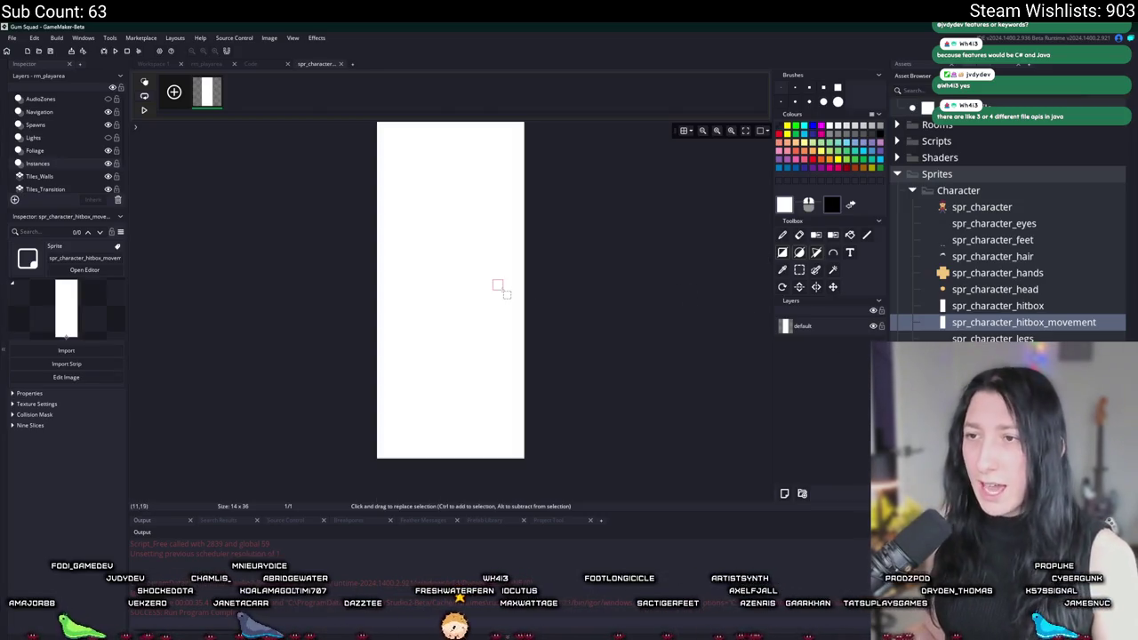
scroll(453, 254, down, 1)
scroll(445, 254, down, 1)
mouse_move(391, 162)
mouse_down()
mouse_move(507, 383)
mouse_move(509, 419)
mouse_up()
key(Delete)
key(Delete)
drag(424, 379, 400, 420)
key(Delete)
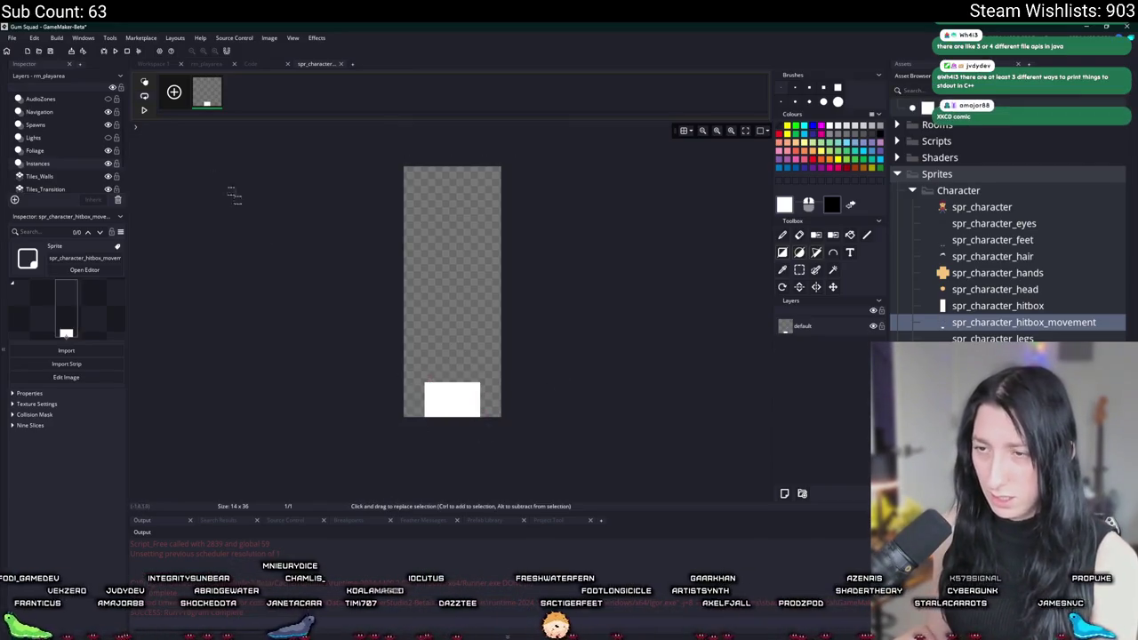
Trim the sprite to its 8x5 white content and return to the movement script
click(263, 41)
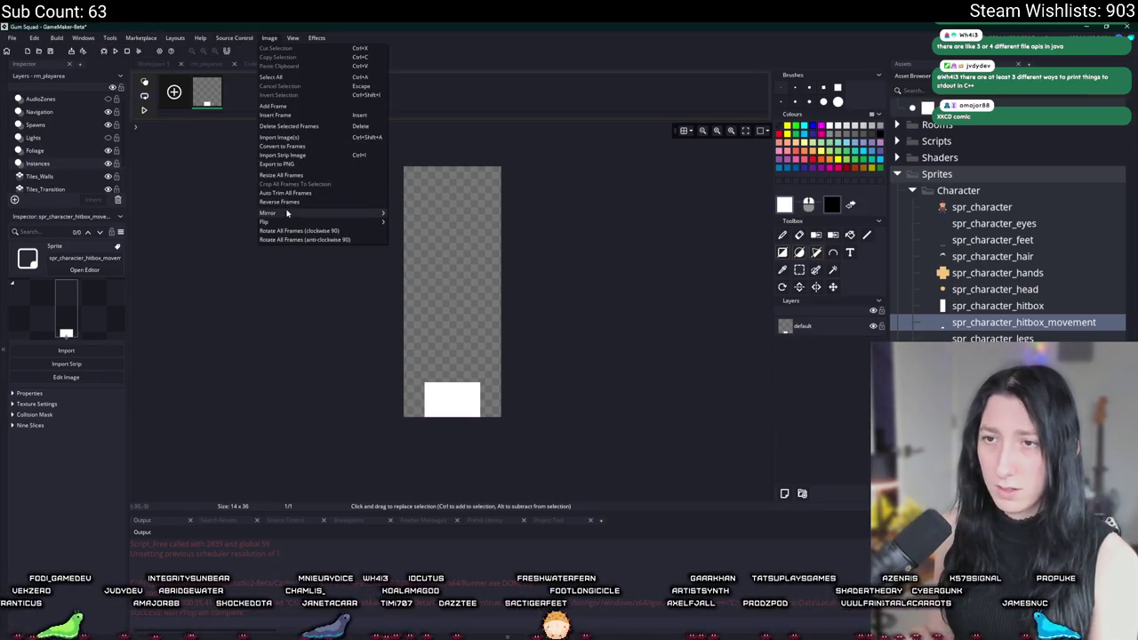
click(296, 201)
click(340, 64)
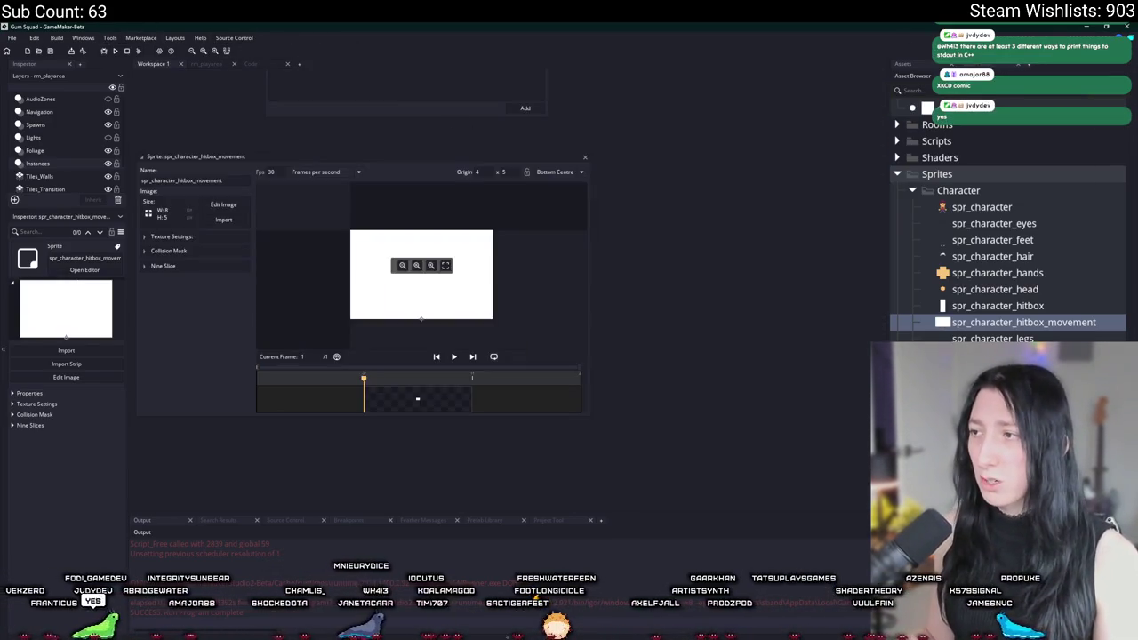
click(256, 64)
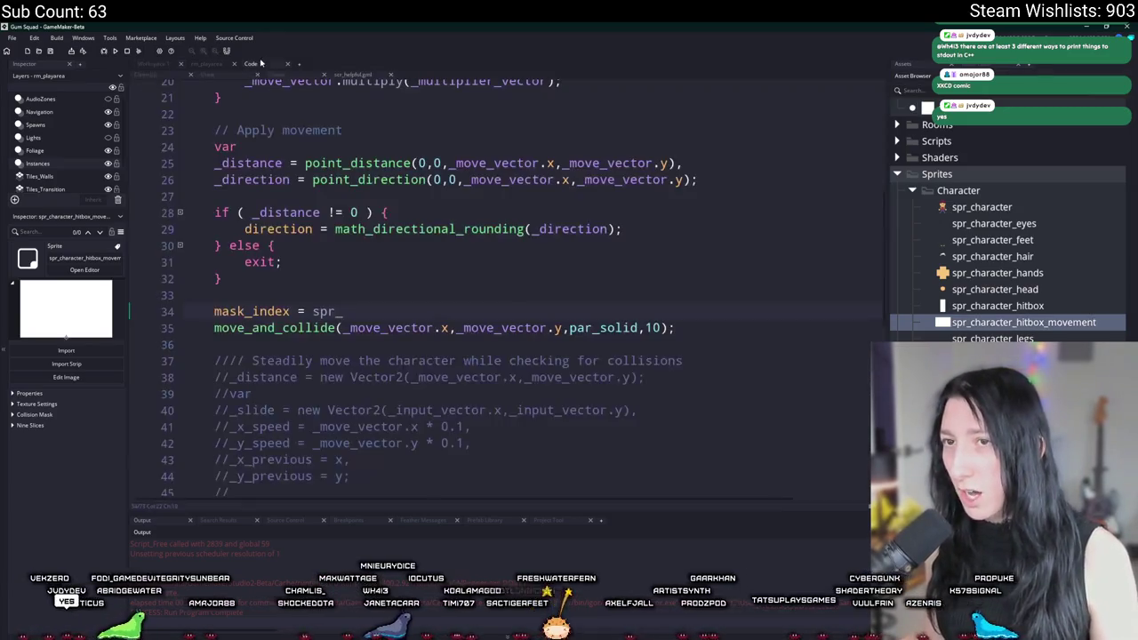
Save mask_index in var _mask_index, then set mask_index = spr_character_hitbox_movement
click(265, 294)
key(Return)
text(var _mask_index = )
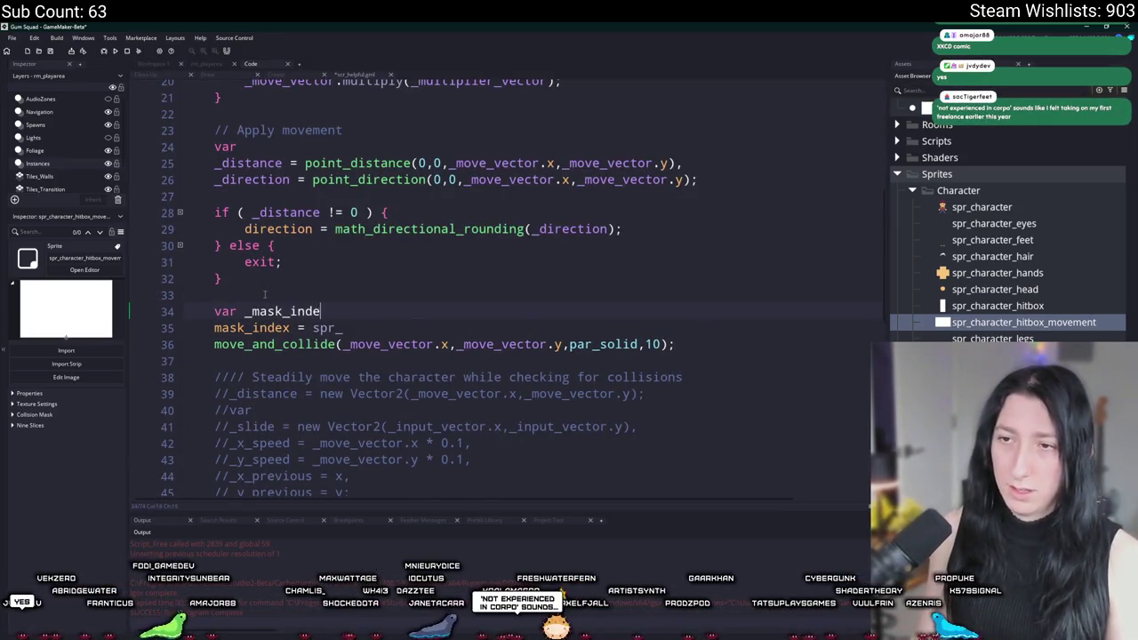
text(mask_index = mas)
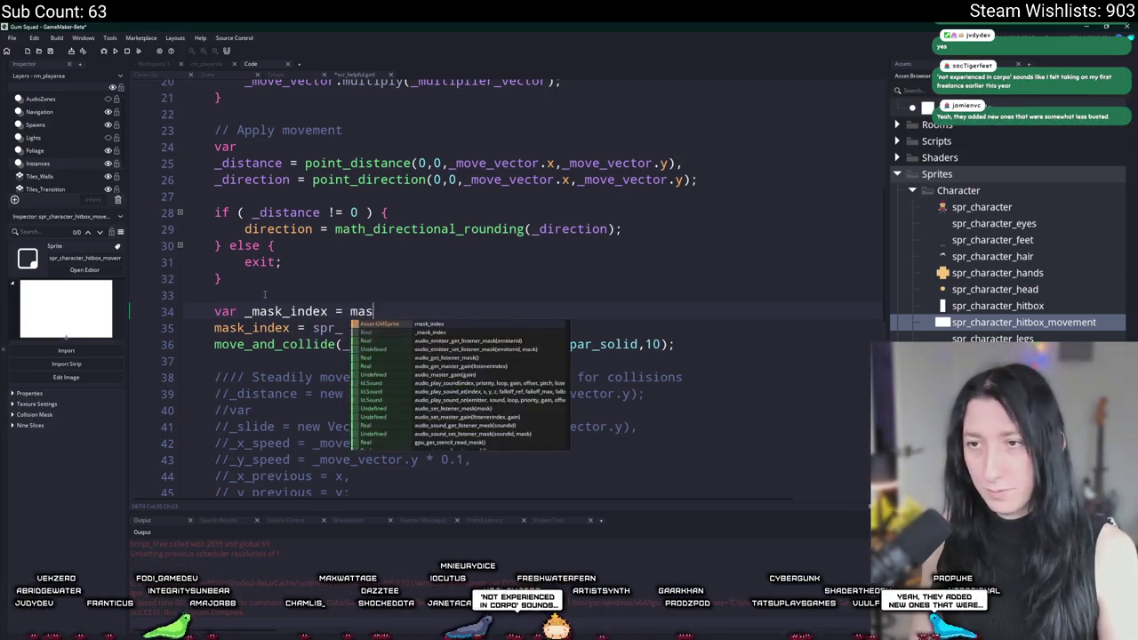
text(k_index;)
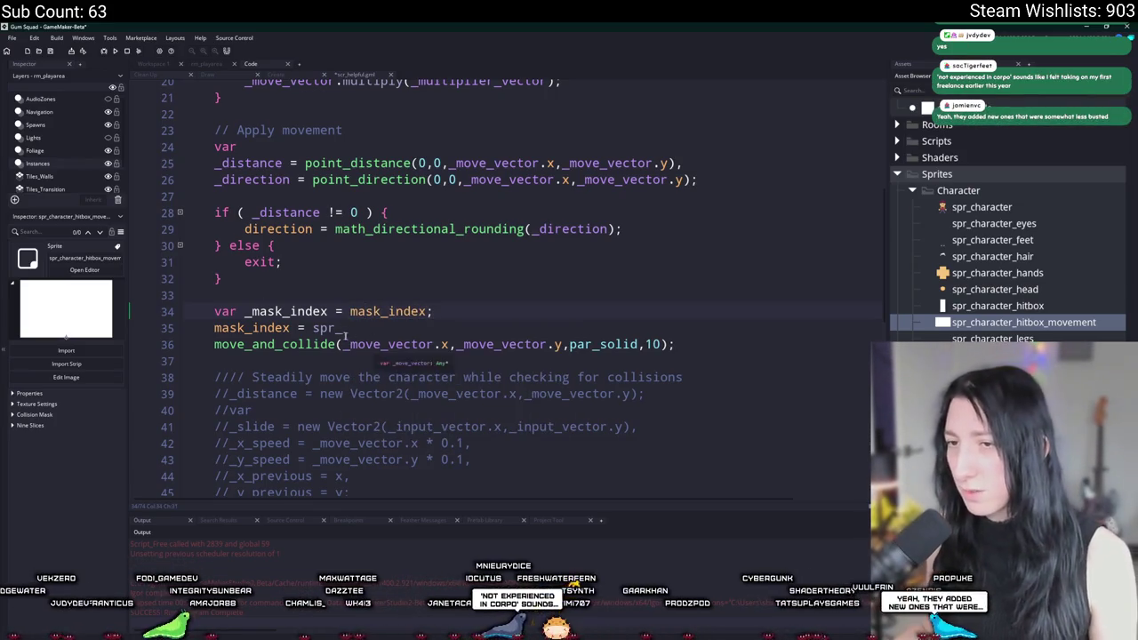
click(348, 327)
text(character_hitbox_movement)
Restore mask_index = _mask_index after move_and_collide and run the game with F5
click(750, 344)
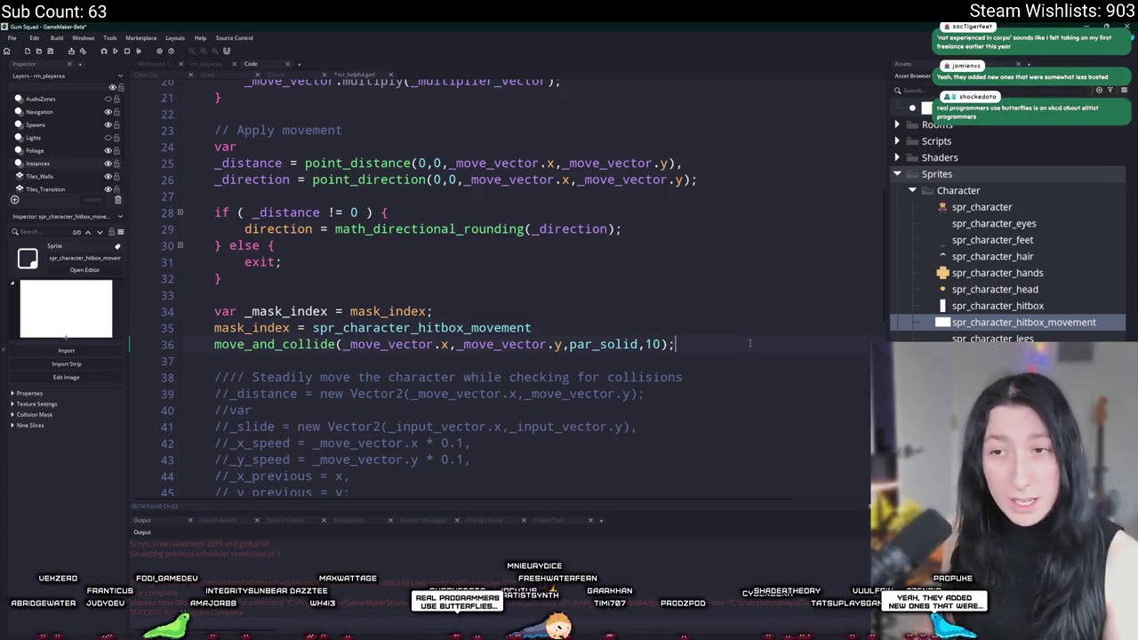
key(Return)
text(mask_index = )
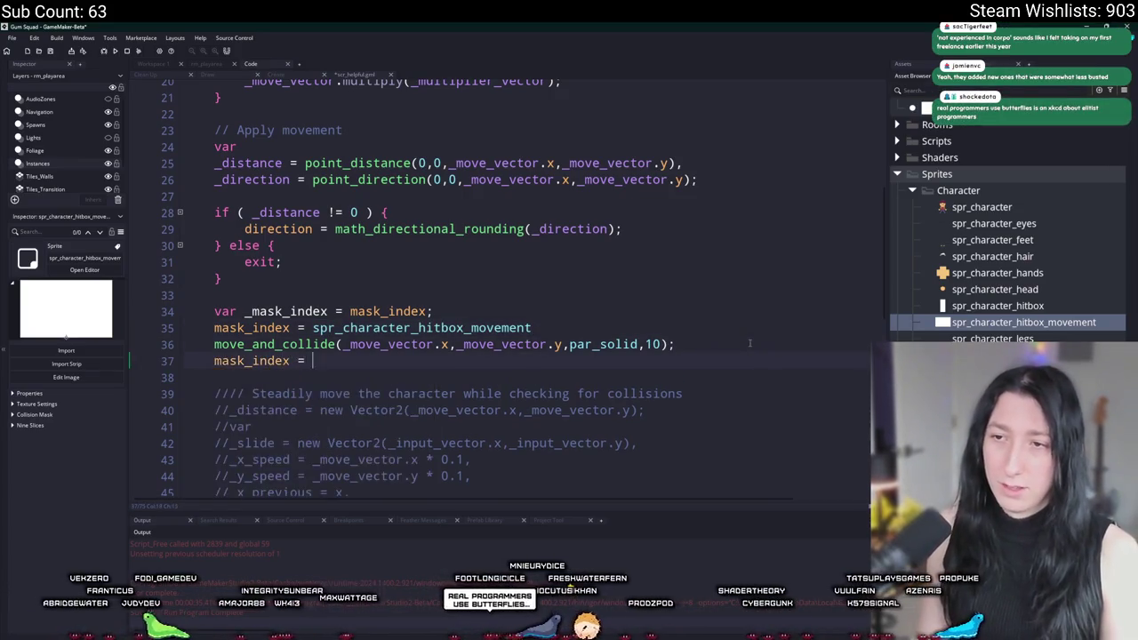
text(_mask_index;)
key(F5)
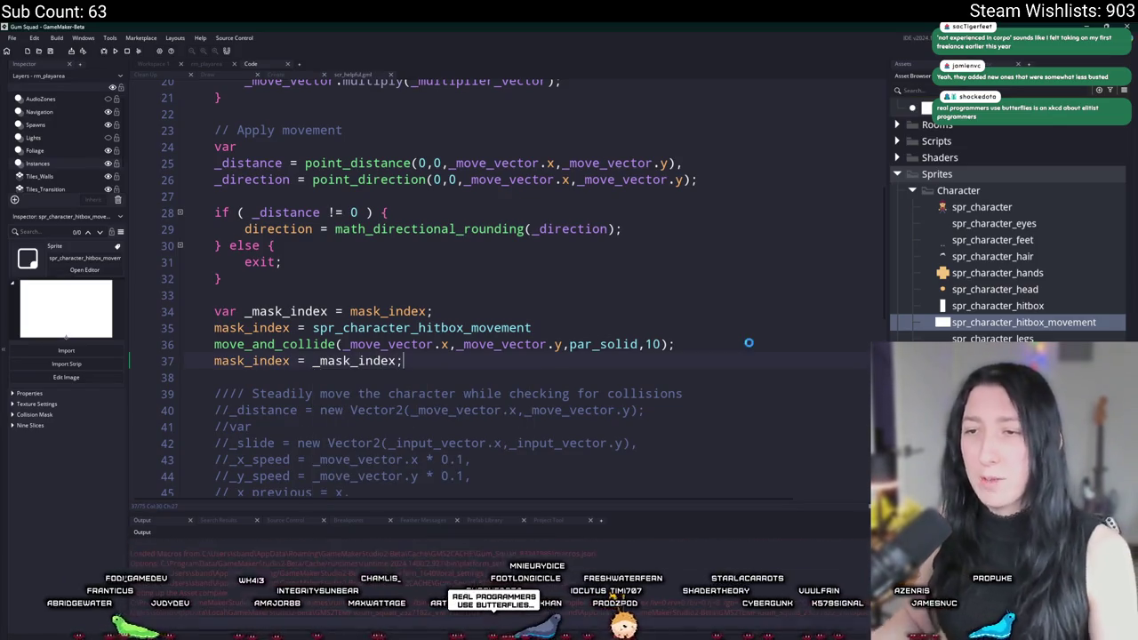
click(430, 344)
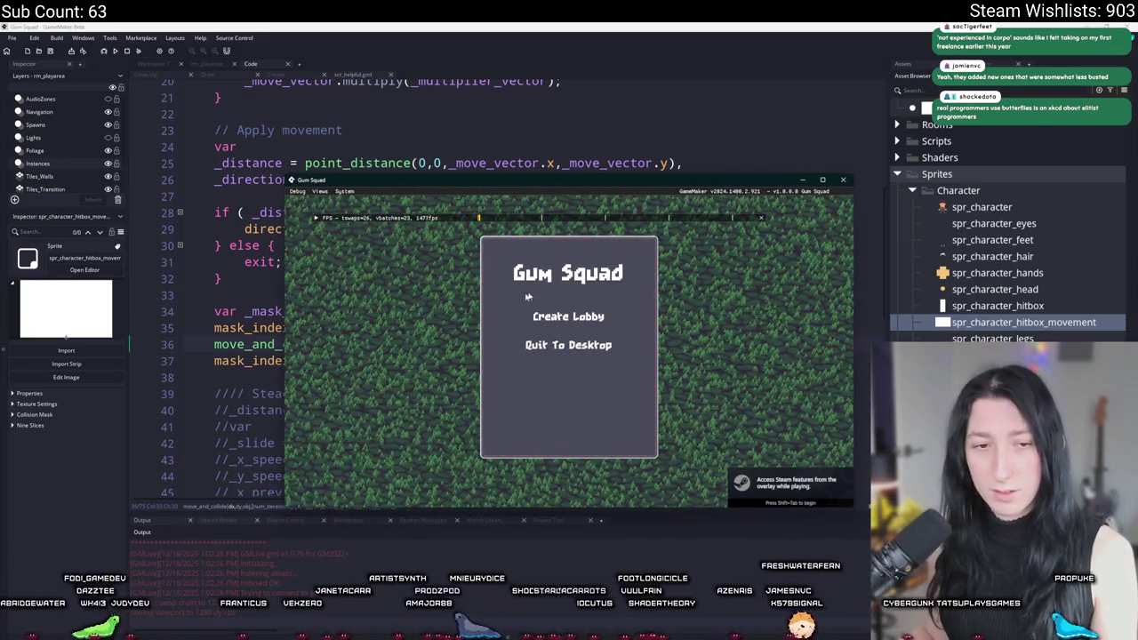
click(532, 320)
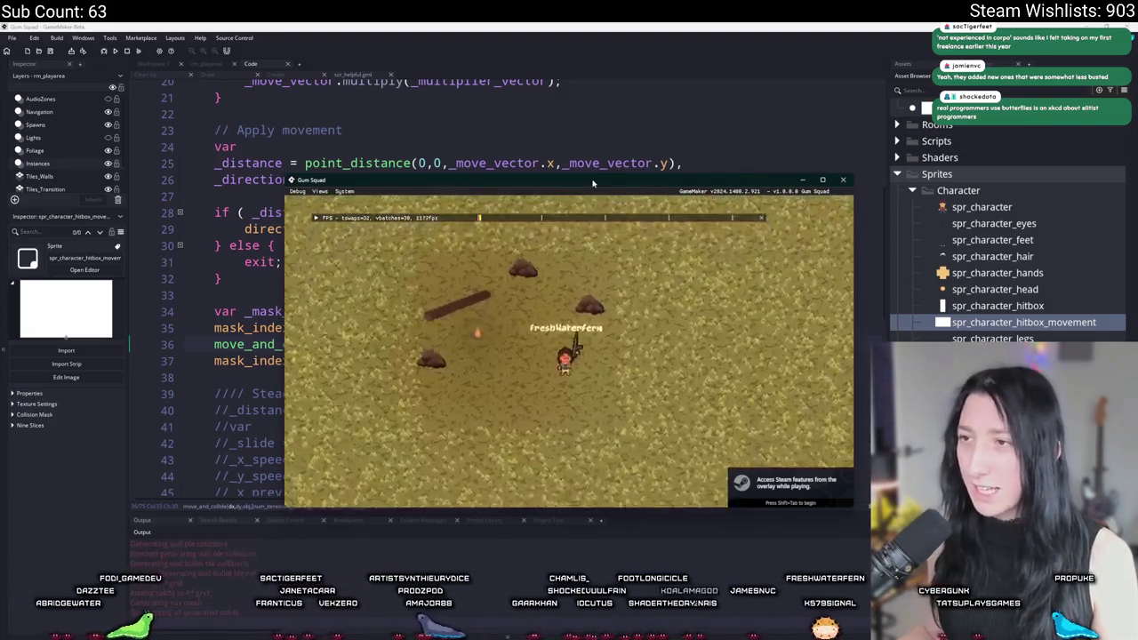
double_click(593, 182)
key(a)
key(s)
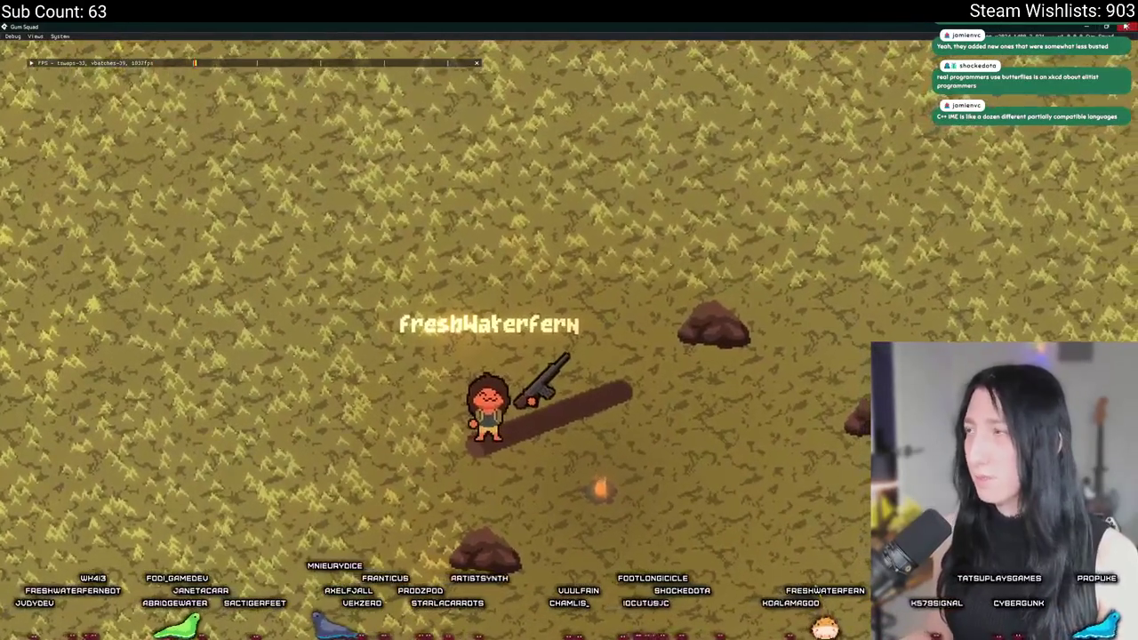
click(1125, 26)
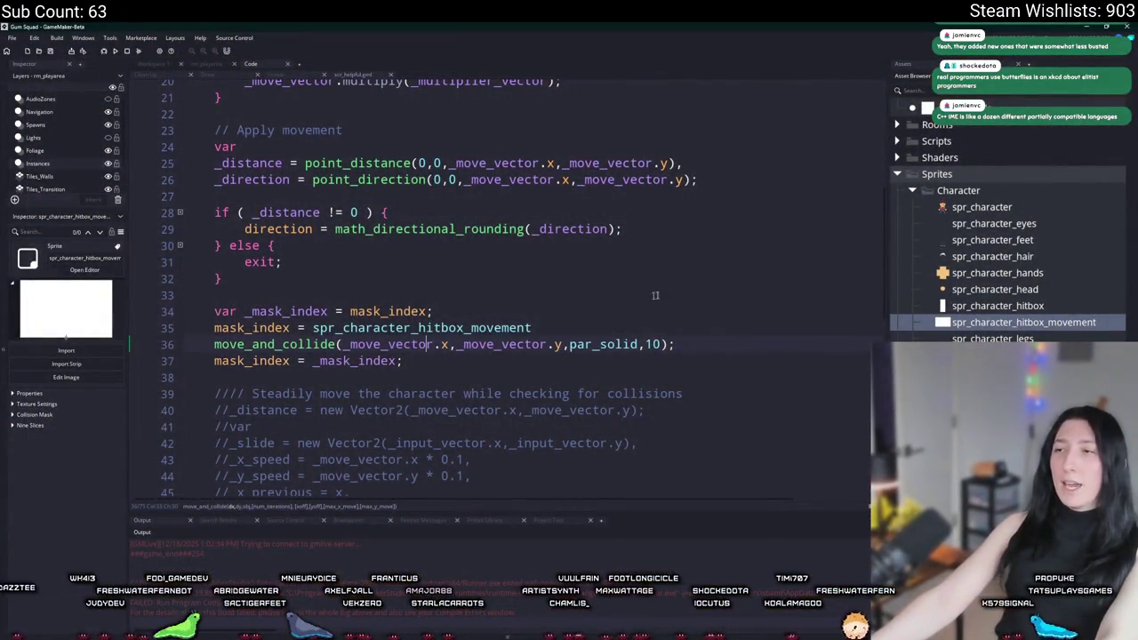
Reopen spr_character_hitbox_movement, check its collision mask settings, then close it
double_click(971, 322)
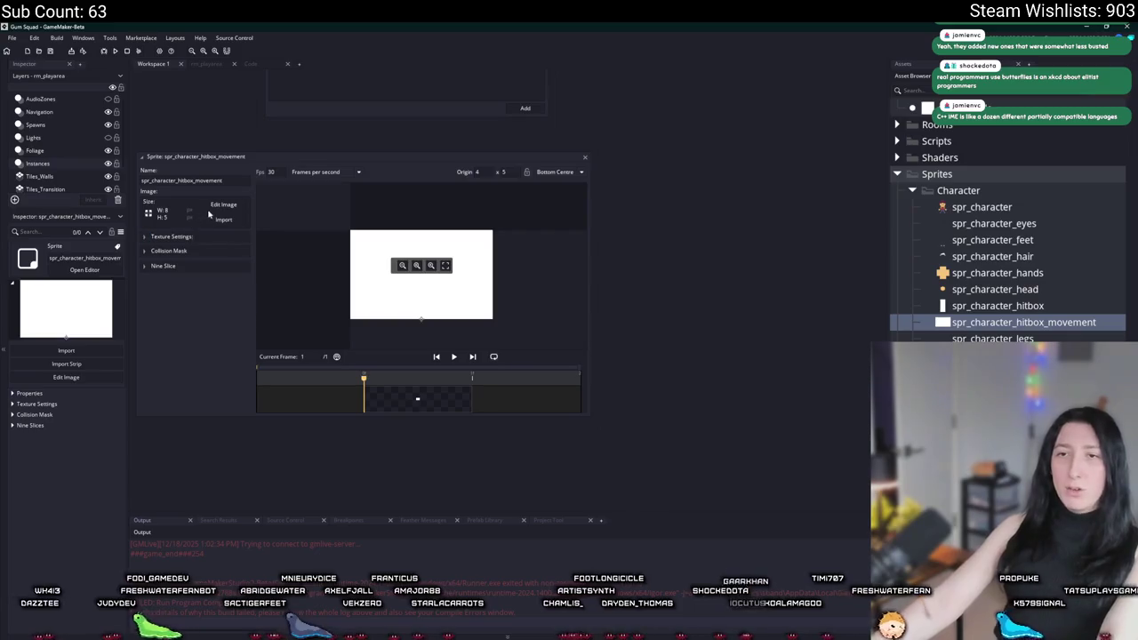
click(176, 252)
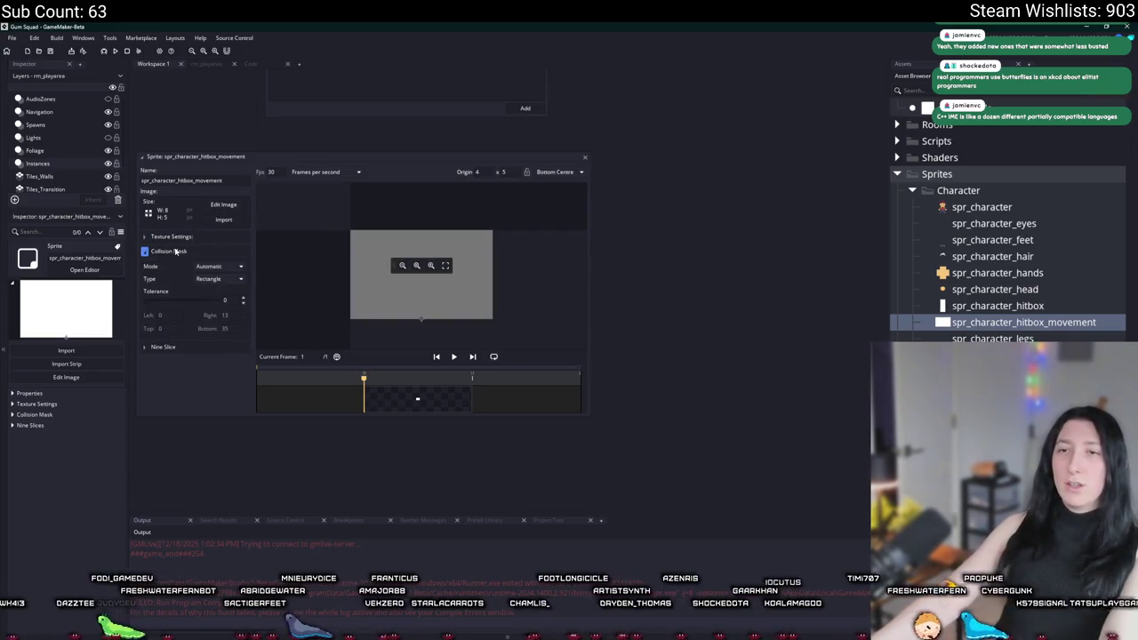
click(176, 251)
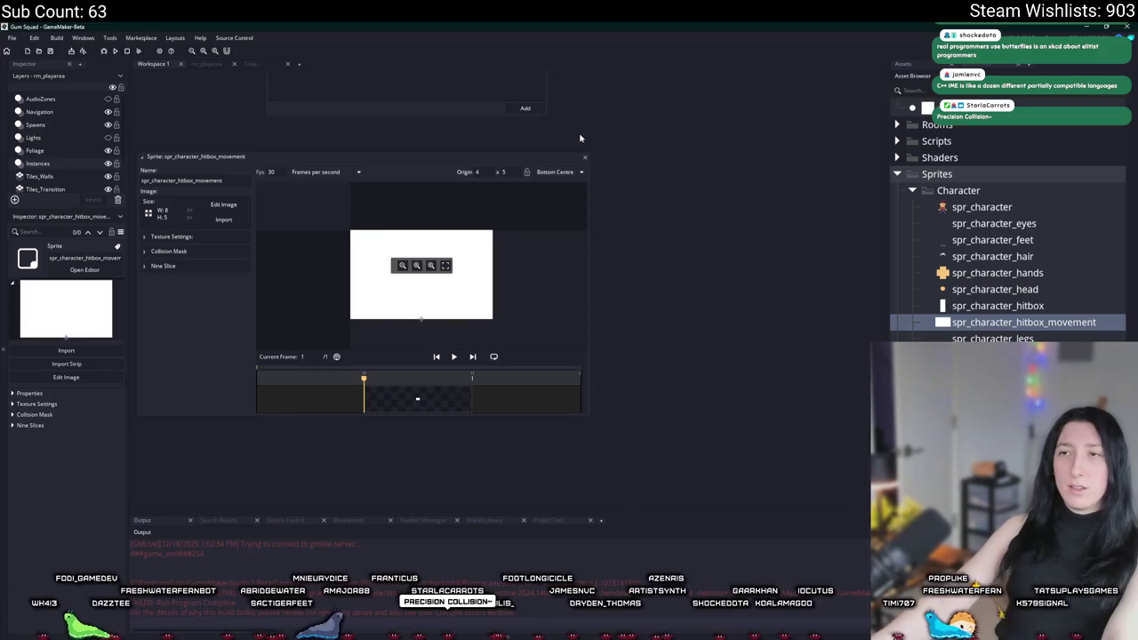
click(586, 158)
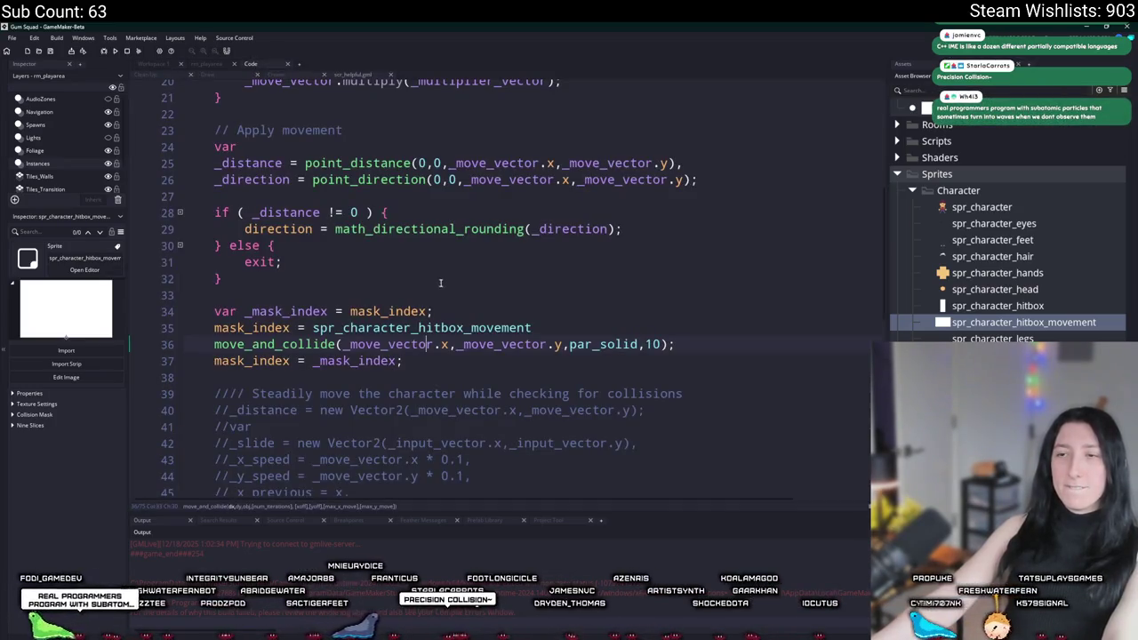
Raise the move_and_collide iteration count on line 36 from 10 to 16
click(660, 344)
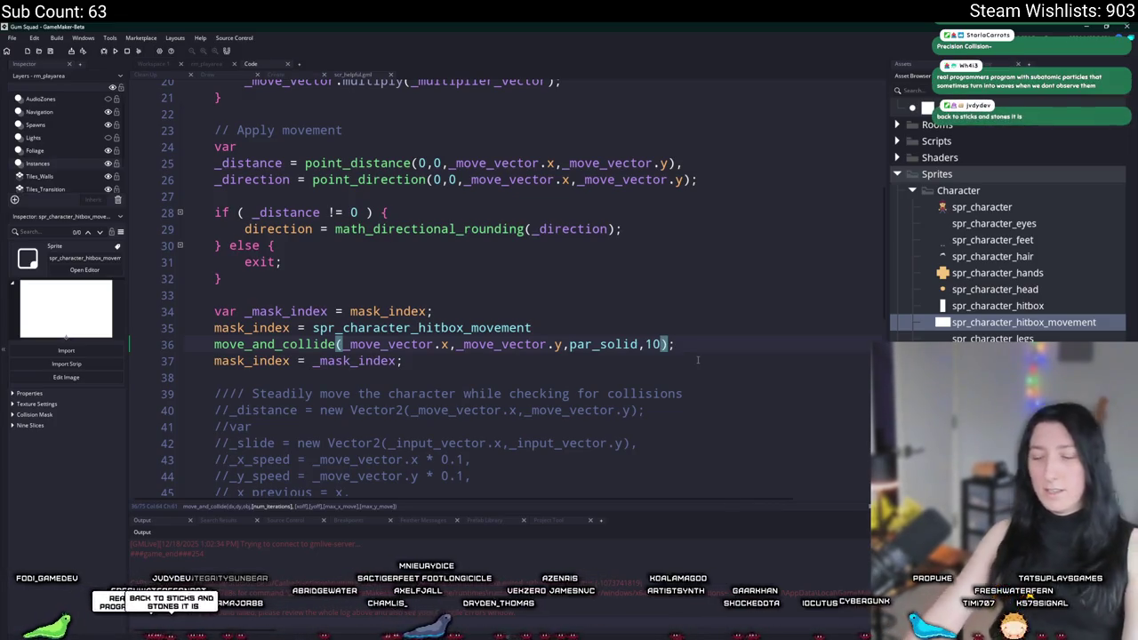
key(BackSpace)
text(6)
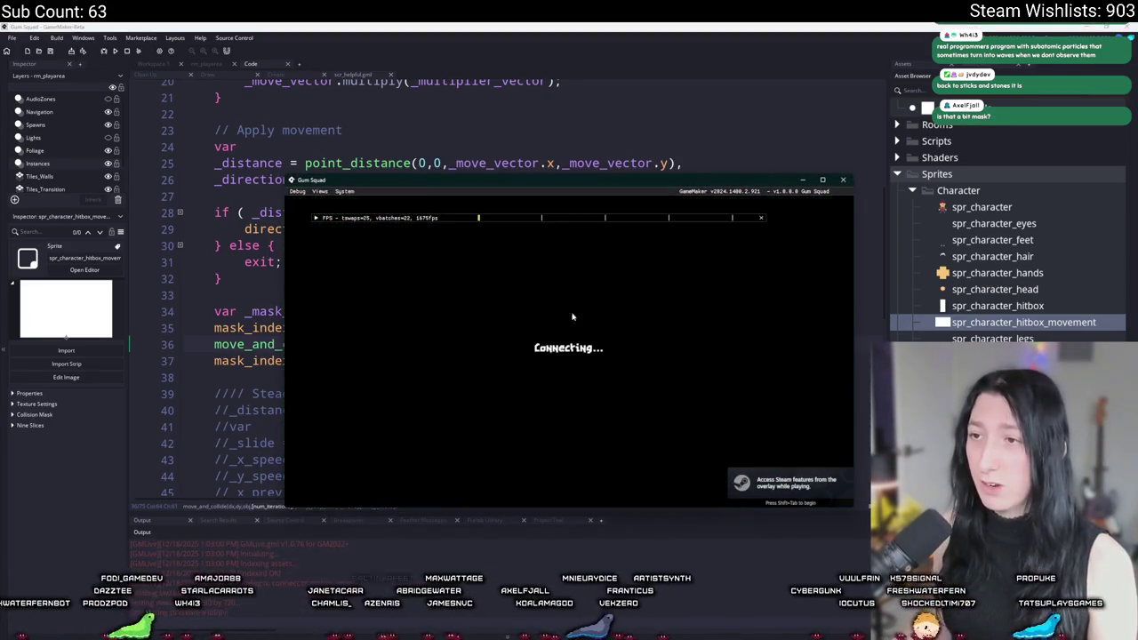
Maximize the running game, walk the character around the rocks and log, then close it
double_click(604, 184)
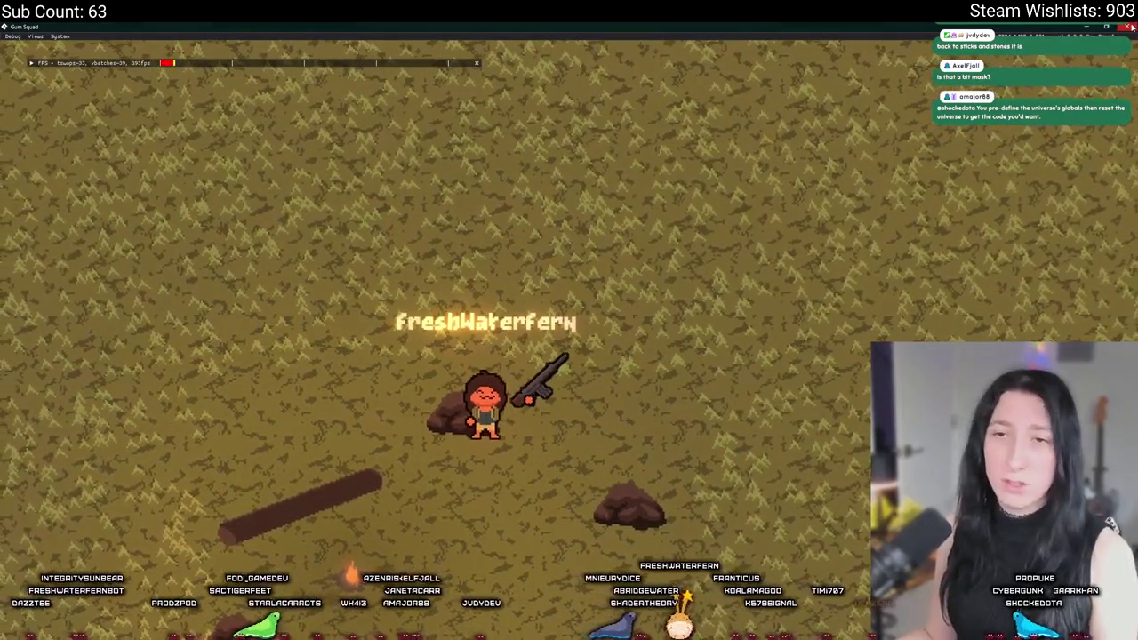
key(Escape)
Undo the mask_index and move_and_collide edits back to the commented collision_circle loop
scroll(435, 287, down, 3)
key(ctrl+z)
key(ctrl+z)
key(ctrl+z)
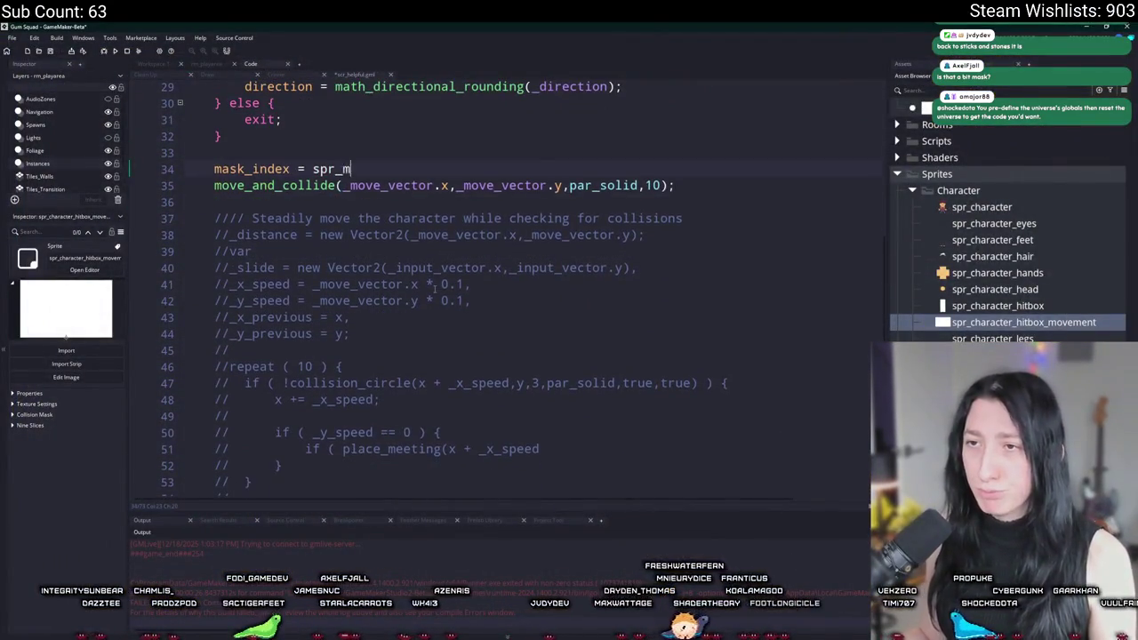
key(ctrl+z)
key(ctrl+z)
key(ctrl+z)
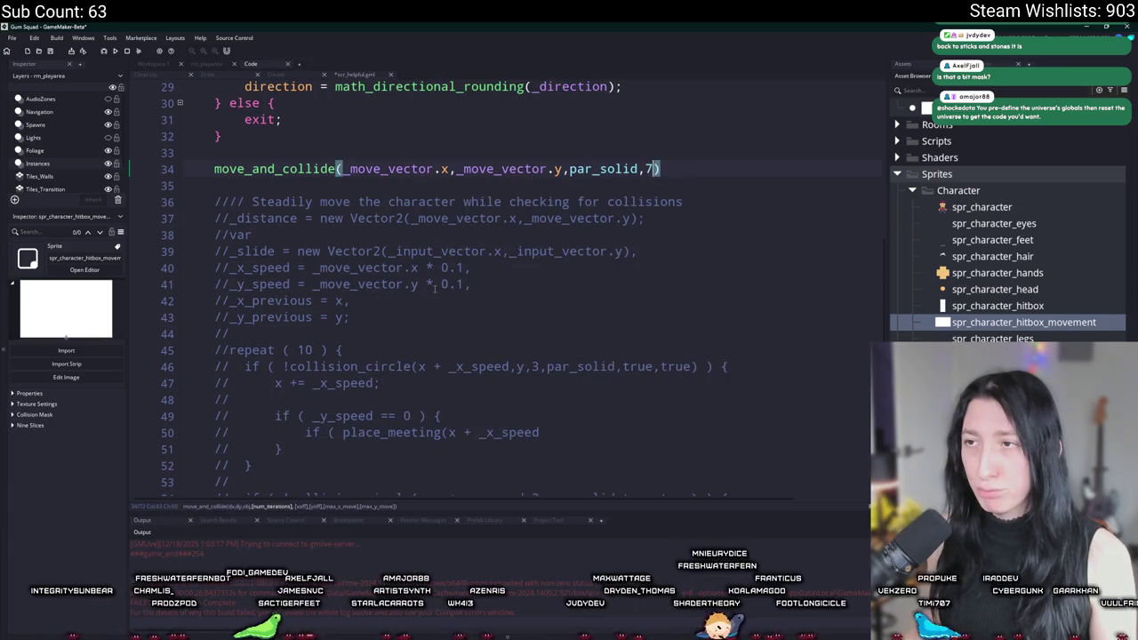
key(ctrl+z)
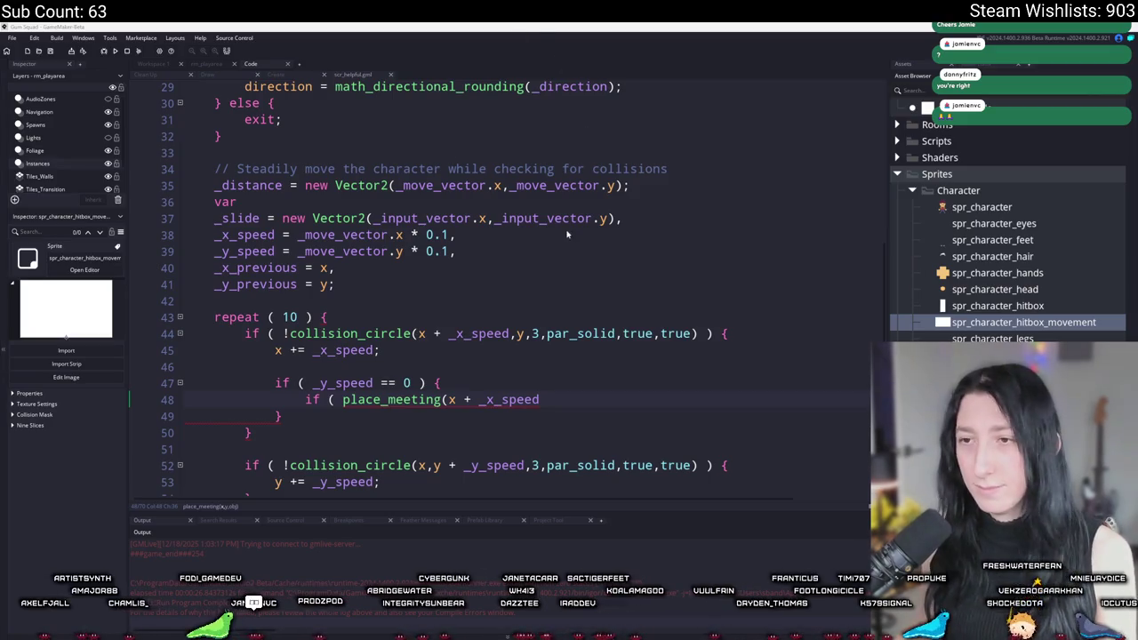
click(579, 397)
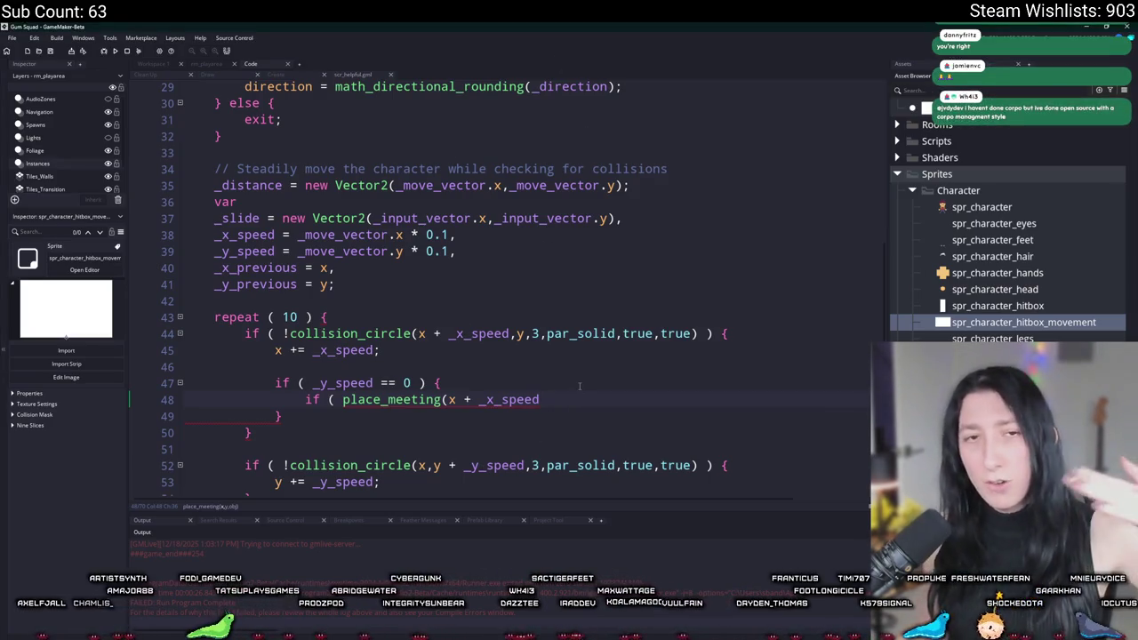
In the Aseprite collision sketch, draw a short black bar left of the pillar
key(alt+Tab)
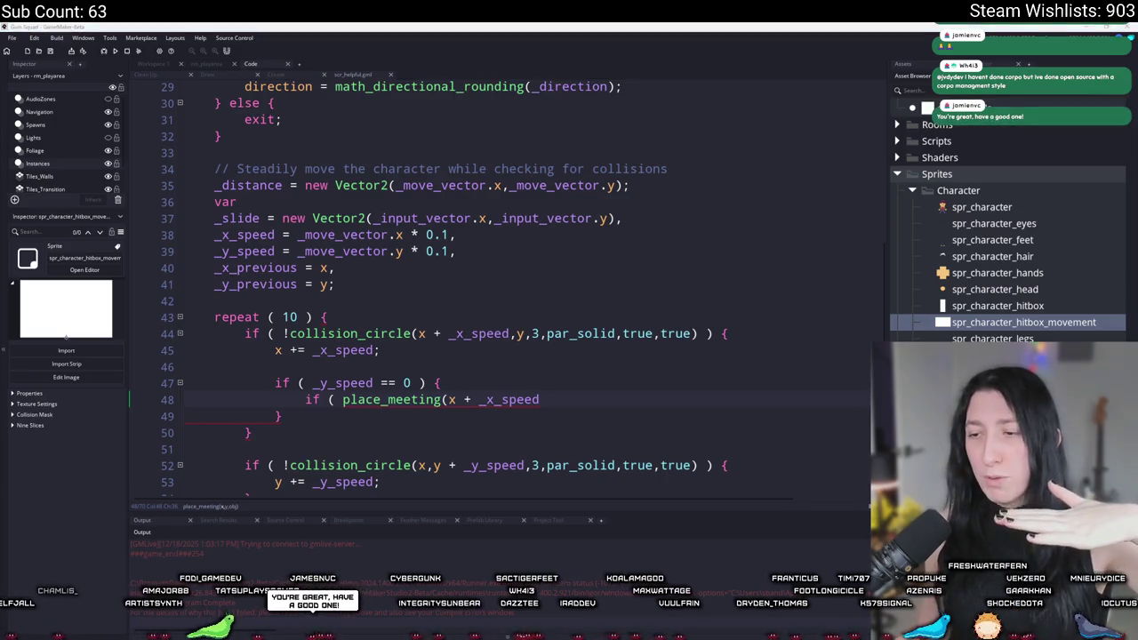
scroll(449, 372, up, 1)
drag(431, 366, 432, 327)
Extend the black mark beside the yellow pillar, undo the stray stroke, and return to GameMaker
mouse_move(403, 416)
mouse_down()
mouse_move(422, 311)
mouse_move(448, 357)
mouse_up()
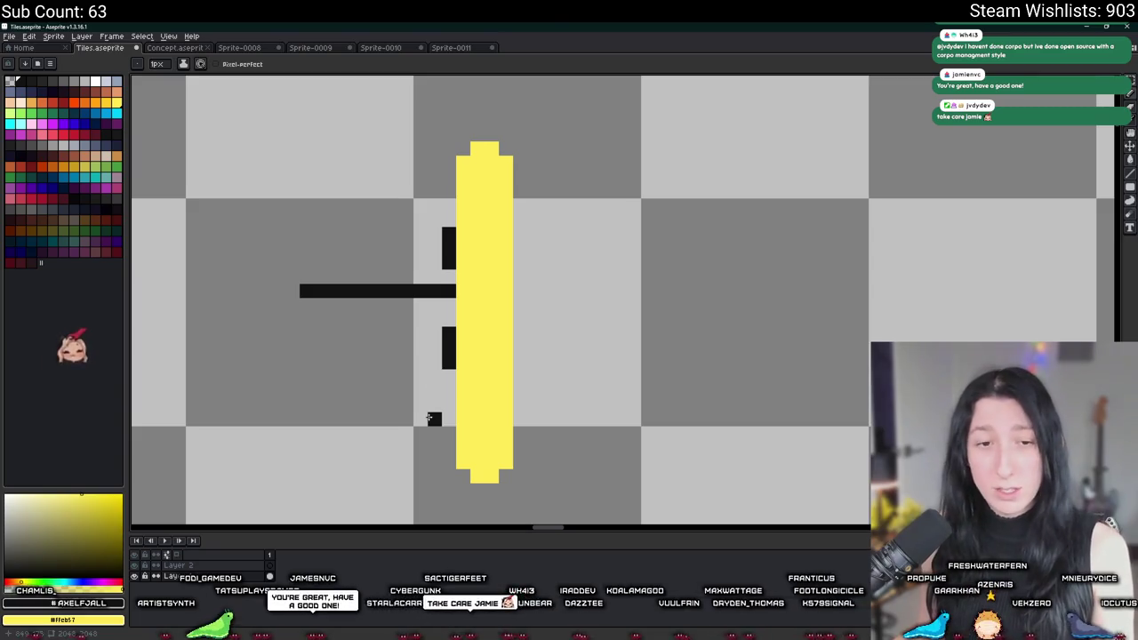
key(ctrl+z)
key(v)
key(alt+Tab)
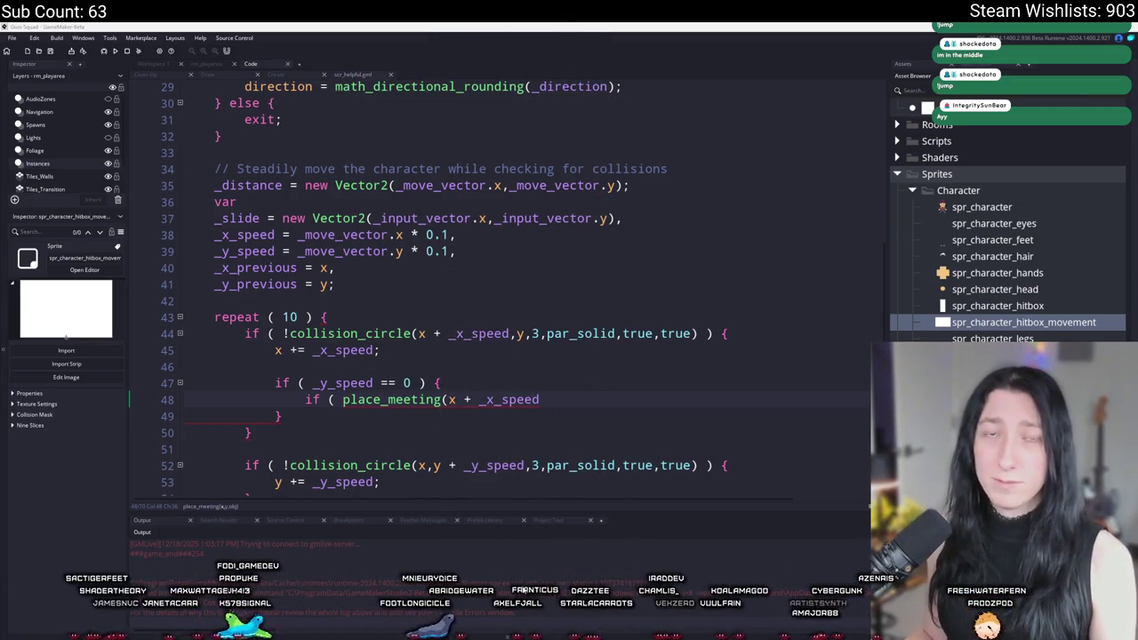
click(614, 334)
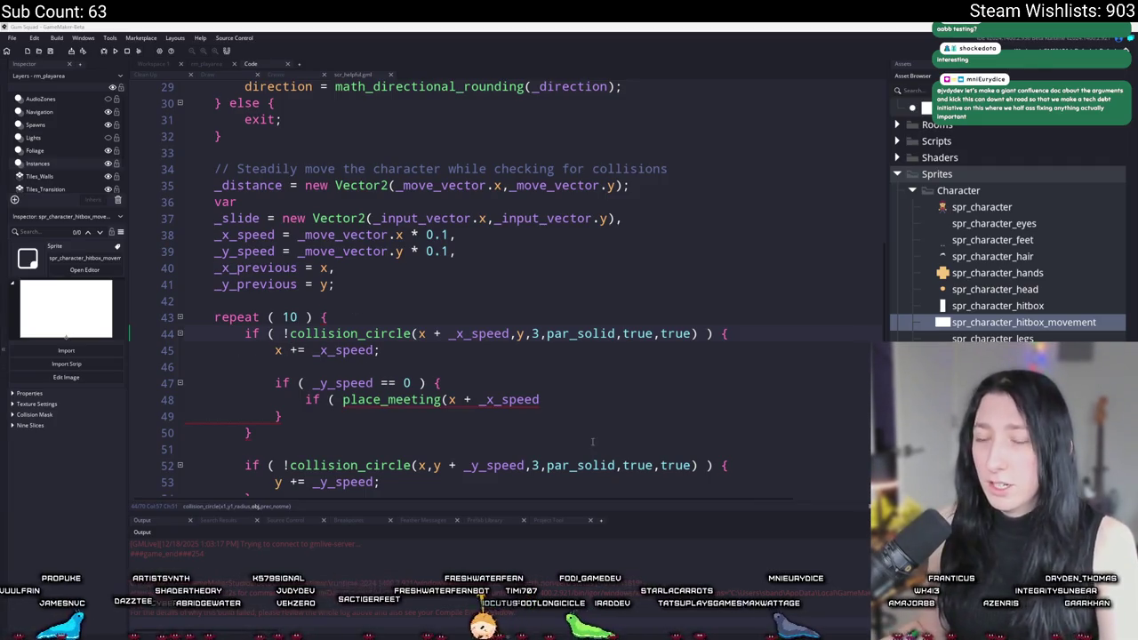
click(603, 400)
key(alt+Tab)
scroll(490, 305, up, 3)
Paint black pixels along the yellow sprite, from its top down to its lower part
scroll(515, 272, up, 3)
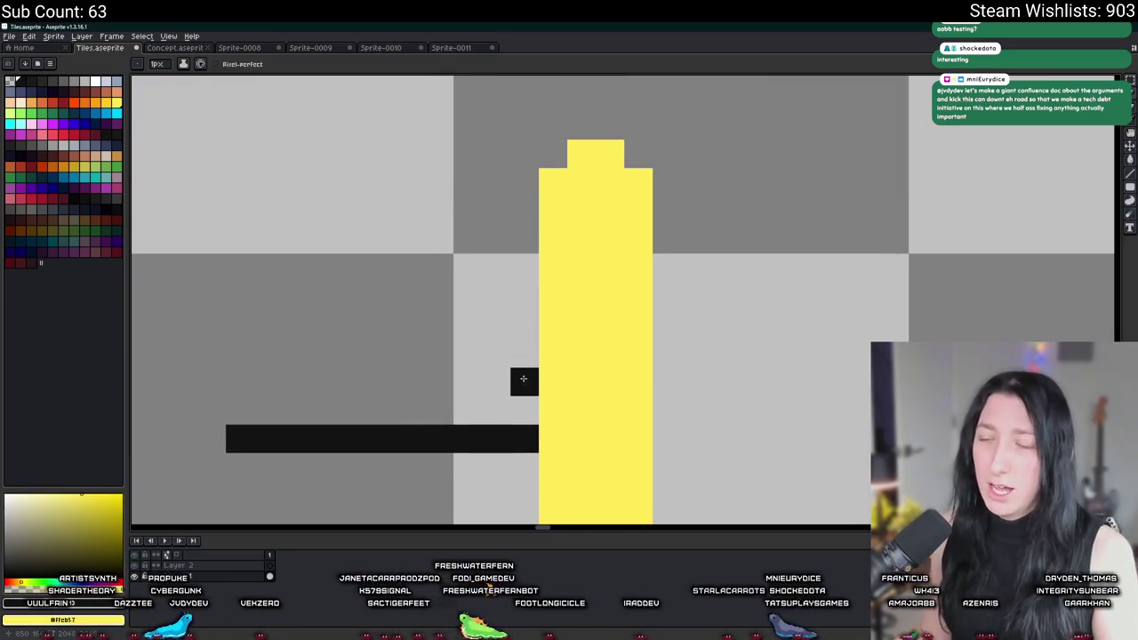
click(554, 410)
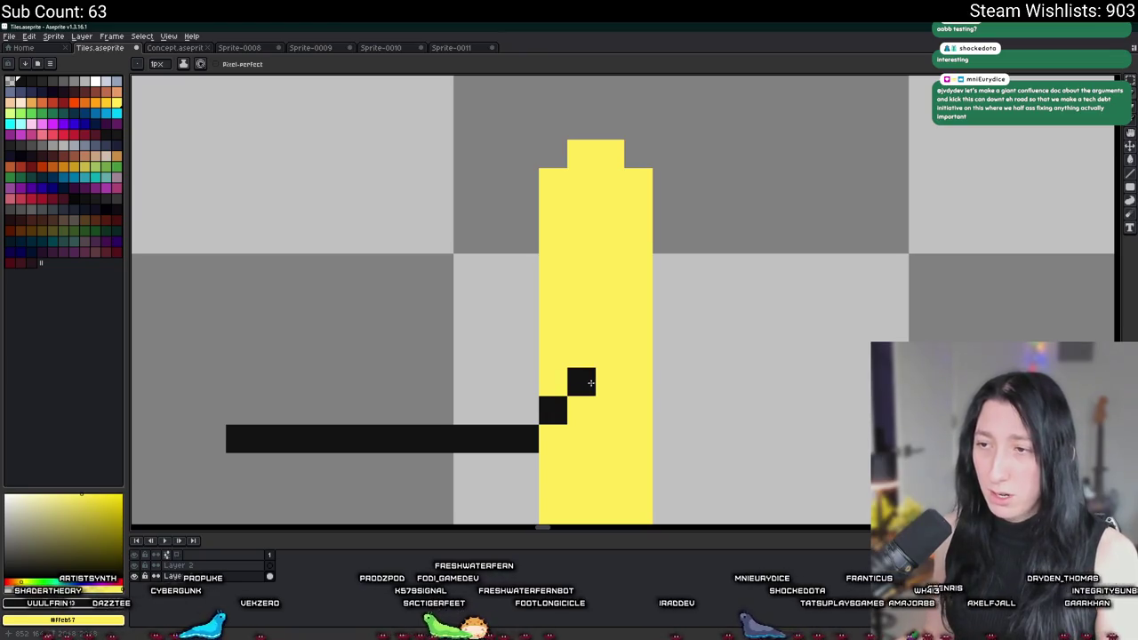
key(ctrl+z)
click(553, 354)
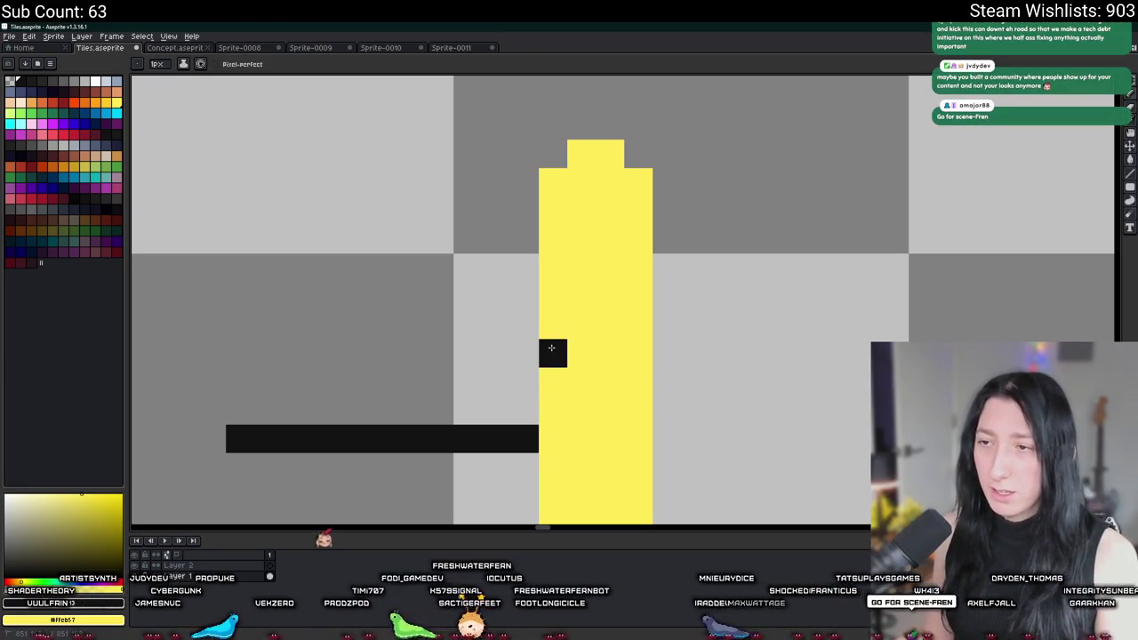
click(577, 271)
click(610, 182)
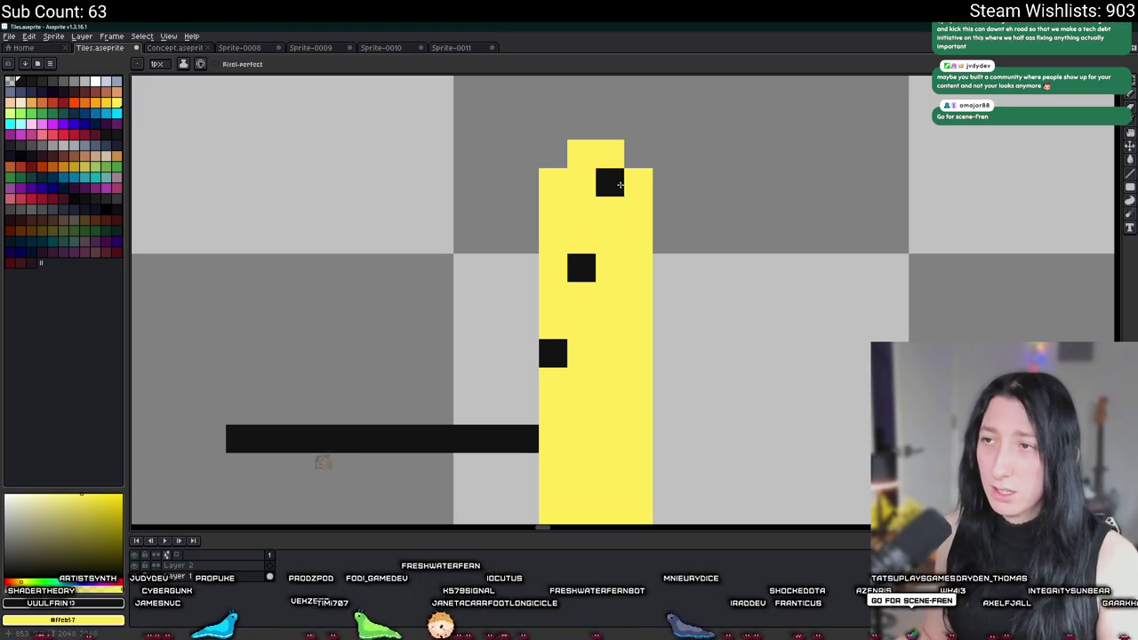
scroll(597, 320, down, 3)
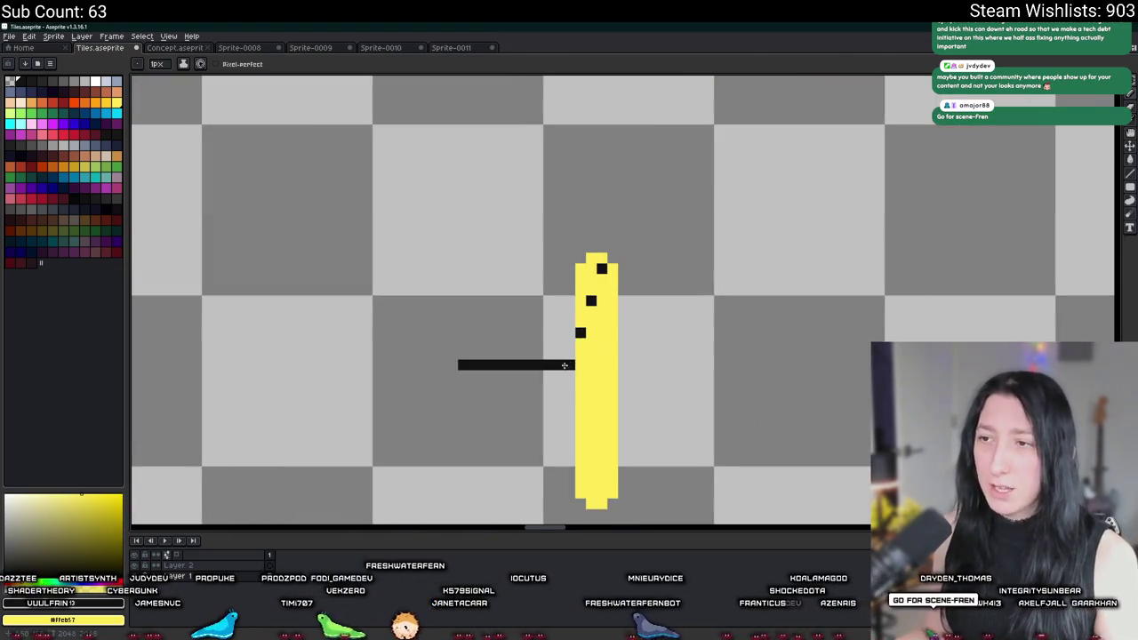
scroll(580, 346, down, 1)
scroll(580, 350, up, 1)
click(608, 419)
click(632, 481)
Try moving the black horizontal line up beside the pillar, then undo the move
scroll(631, 482, down, 3)
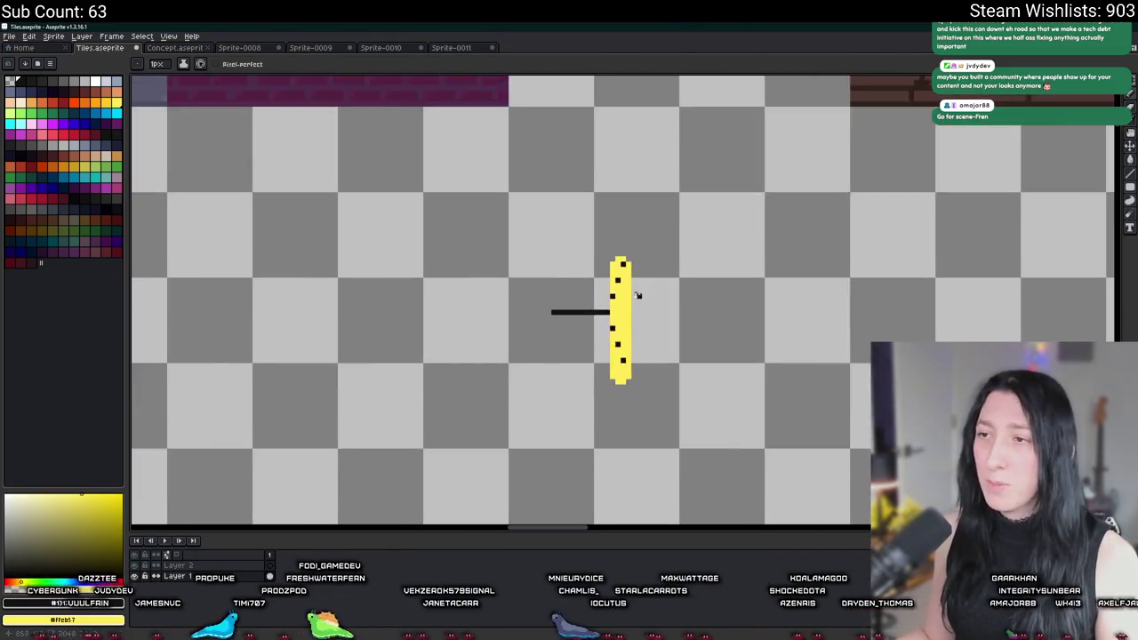
scroll(638, 295, up, 1)
key(m)
drag(610, 313, 475, 331)
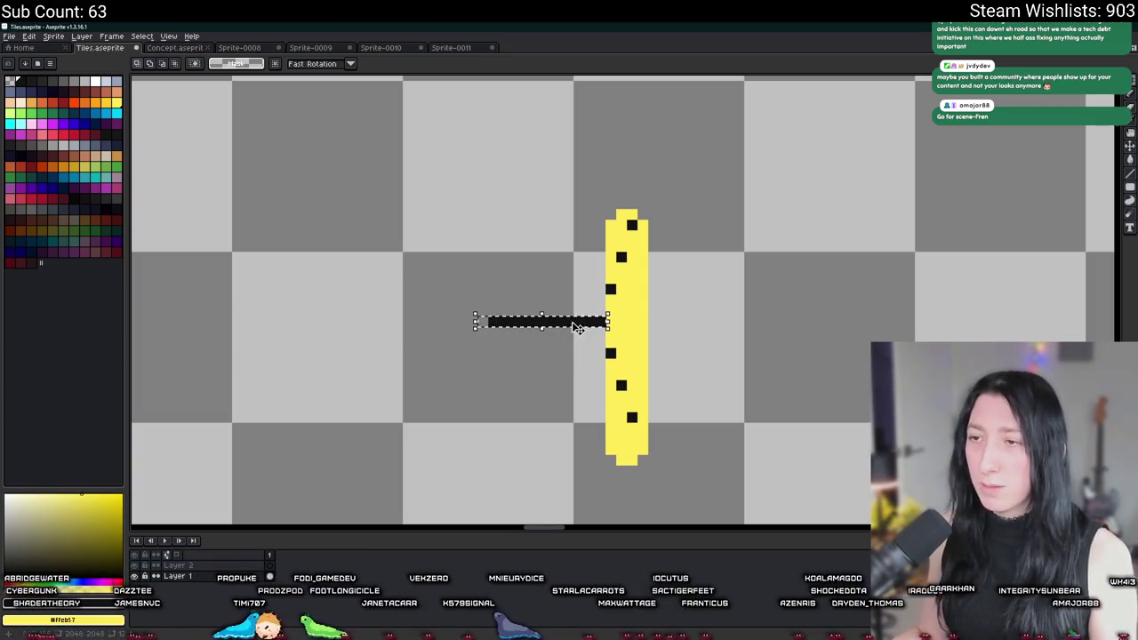
drag(578, 323, 576, 281)
key(Return)
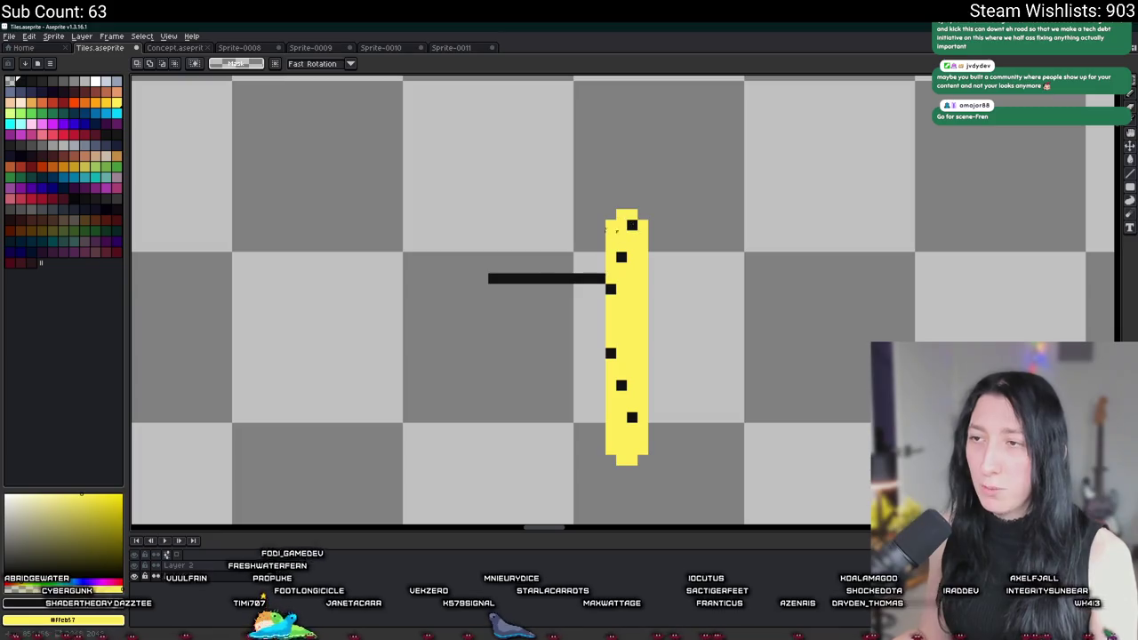
key(ctrl+z)
key(ctrl+z)
key(ctrl+z)
key(ctrl+z)
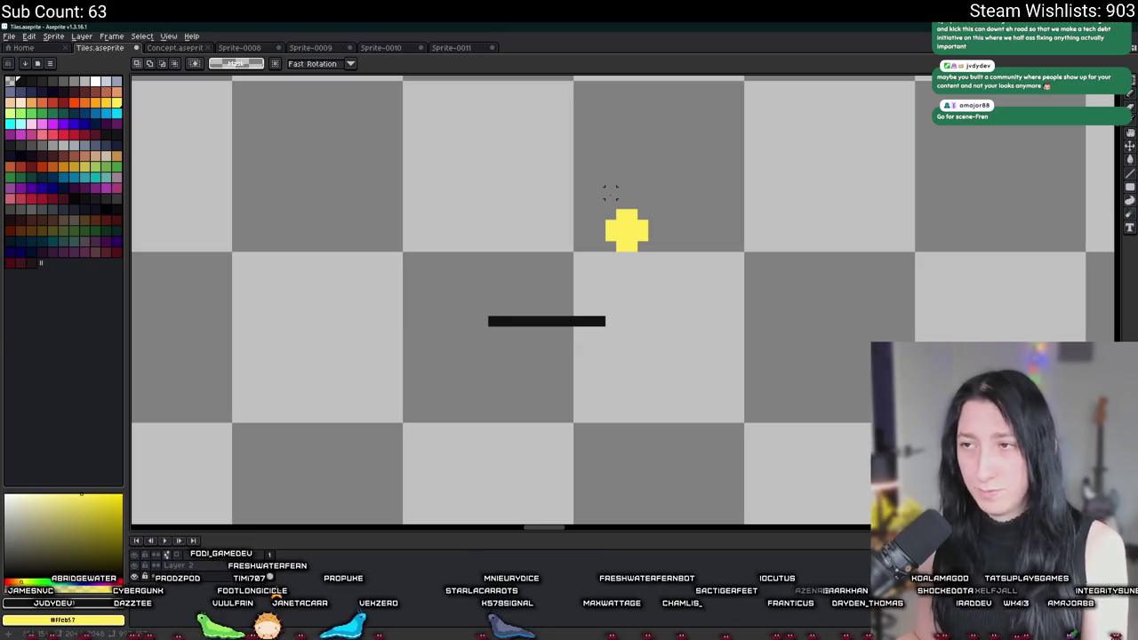
scroll(613, 199, down, 3)
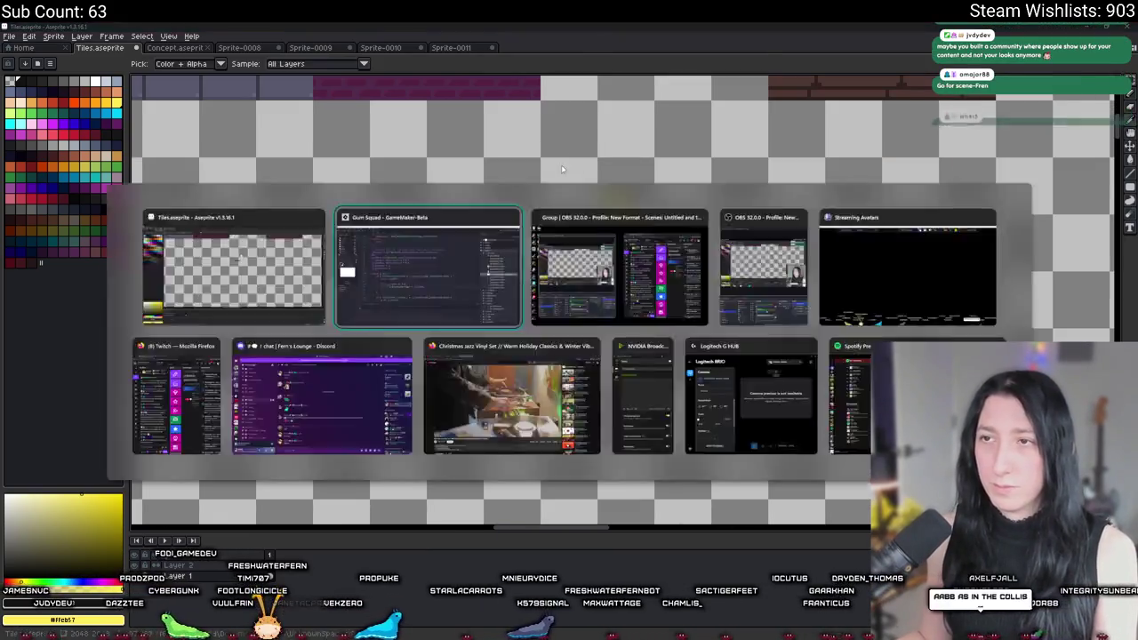
Switch back to GameMaker and scroll through scr_helpful around the unfinished place_meeting check
key(alt+Tab)
key(alt+Tab)
scroll(808, 421, down, 4)
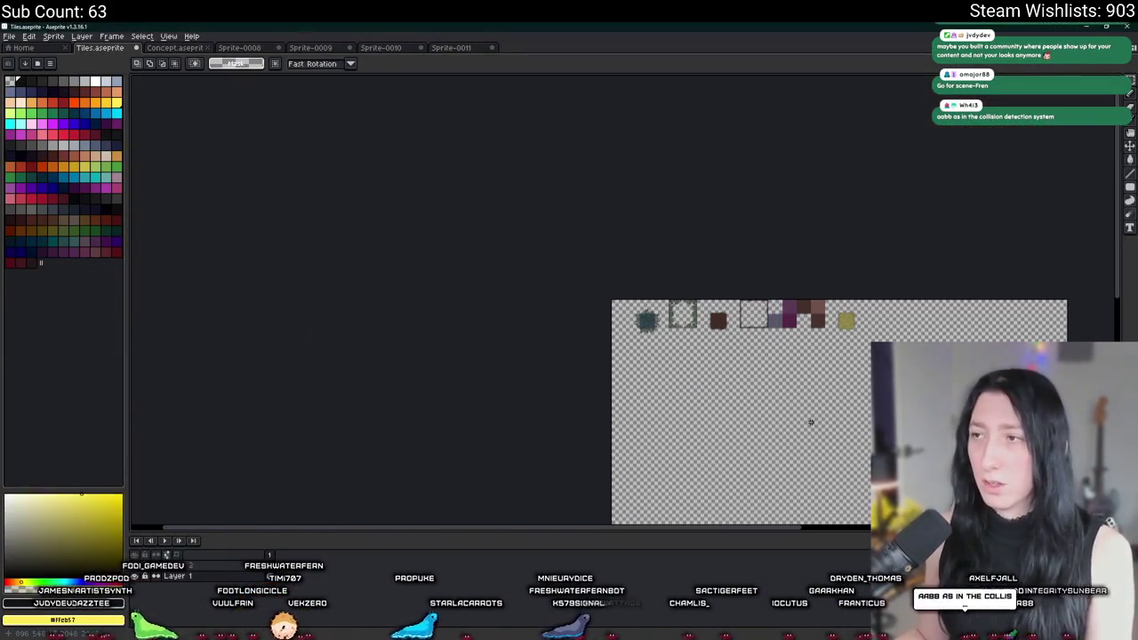
scroll(841, 276, up, 1)
scroll(841, 275, up, 3)
scroll(756, 267, down, 2)
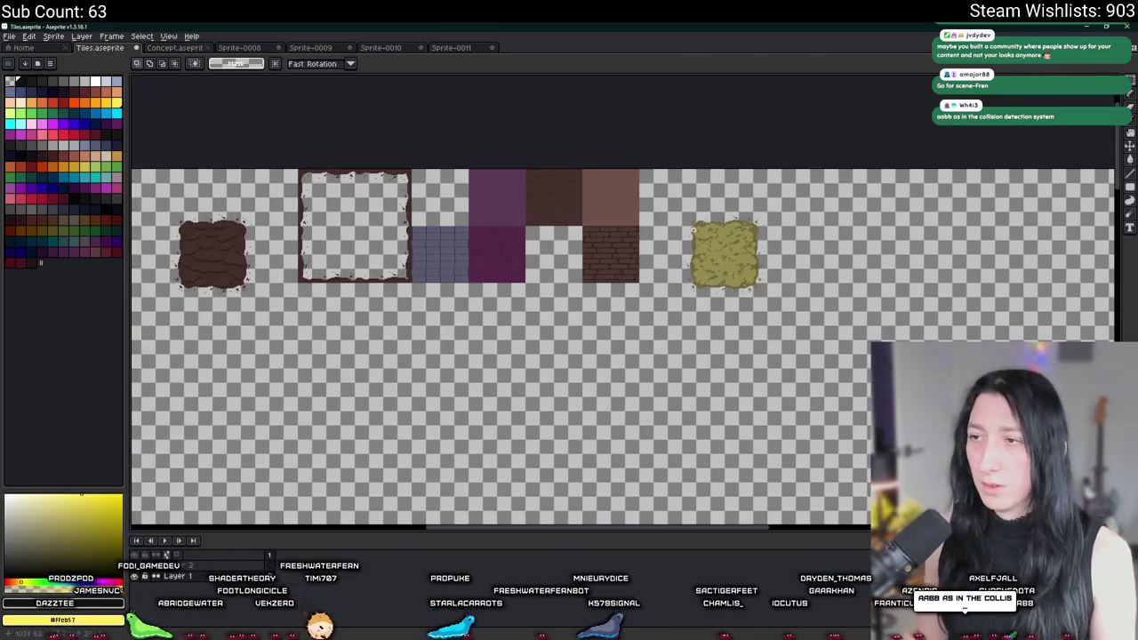
scroll(675, 256, up, 2)
scroll(675, 257, down, 2)
key(alt+Tab)
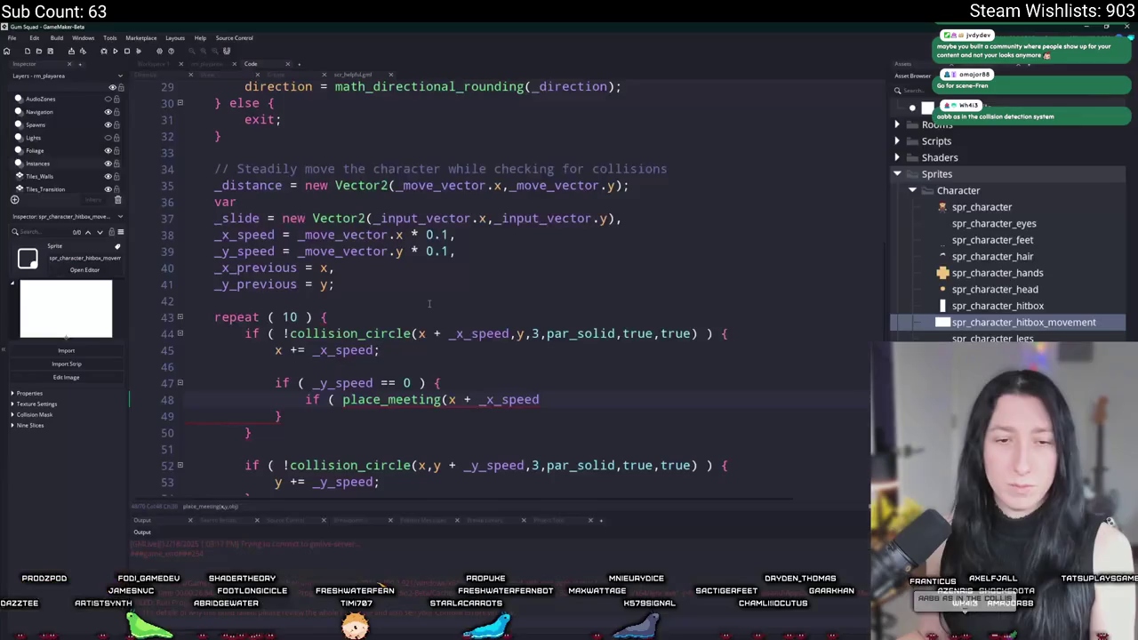